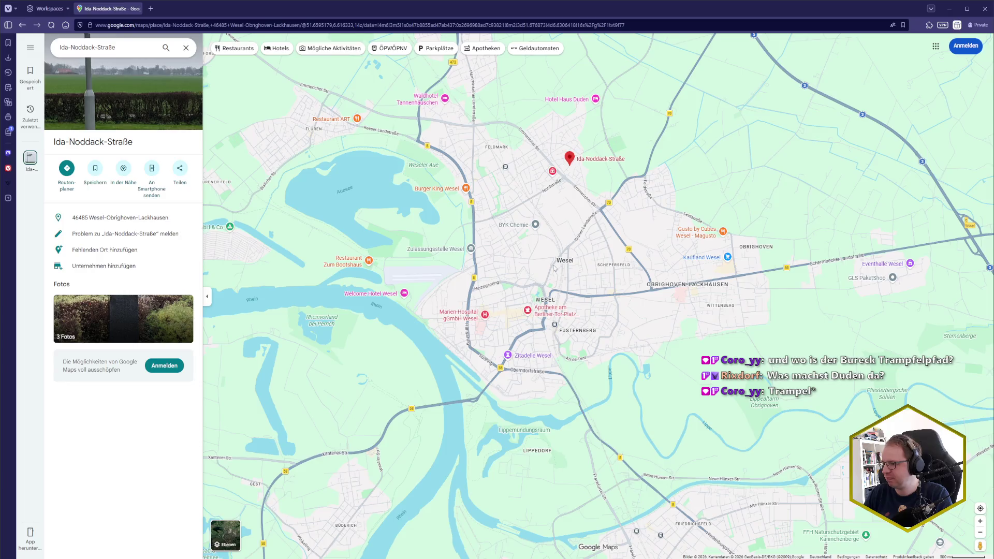
Pan and zoom the map around Ida-Noddack-Straße in Wesel, then switch through to the Godot editor
drag(482, 246, 472, 292)
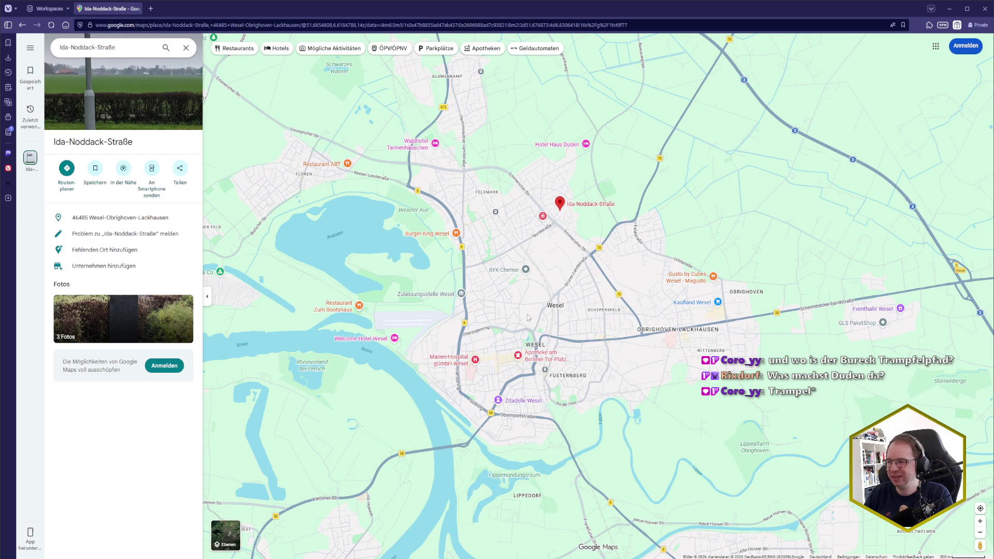
drag(527, 318, 527, 339)
scroll(526, 339, up, 1)
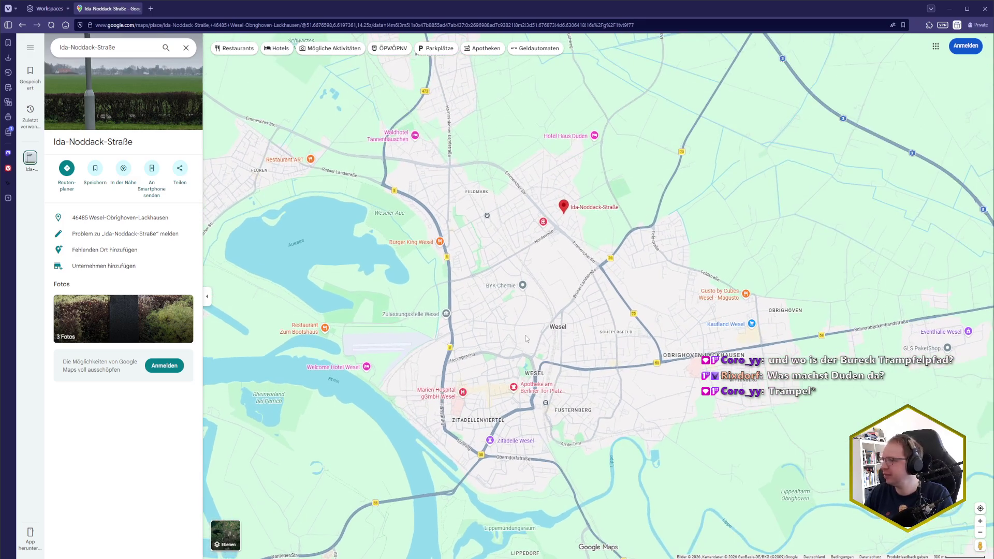
key(alt+Tab)
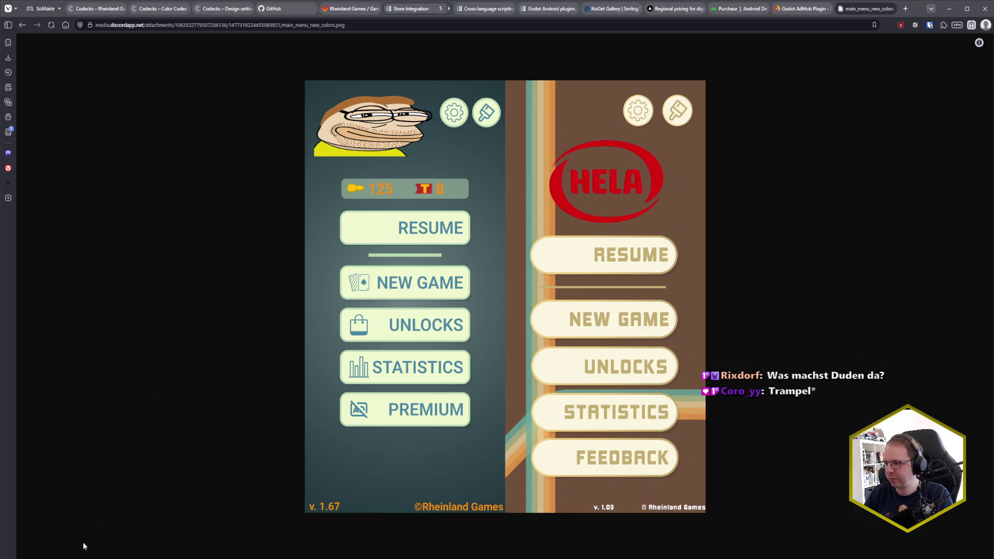
key(alt+Tab)
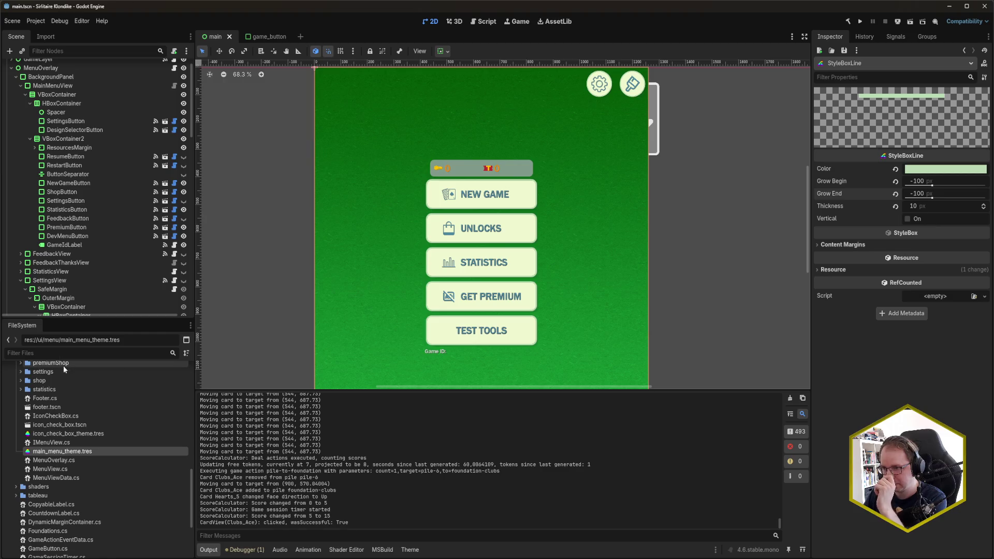
Expand GameLayer and MovesMargin and inspect MovesMargin, MovesLabel, DynamicMargin and GameLayer, then go to Rider
scroll(88, 198, up, 2)
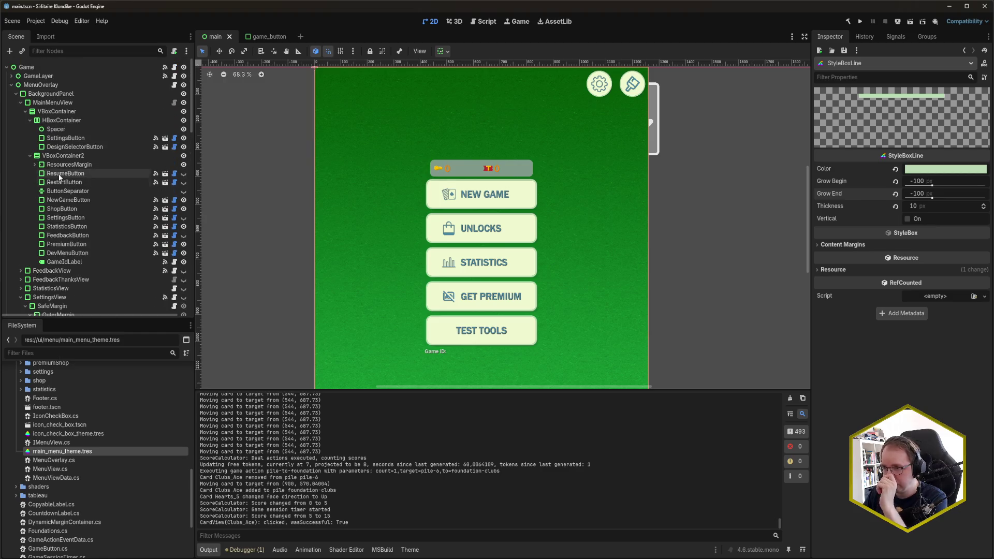
click(11, 75)
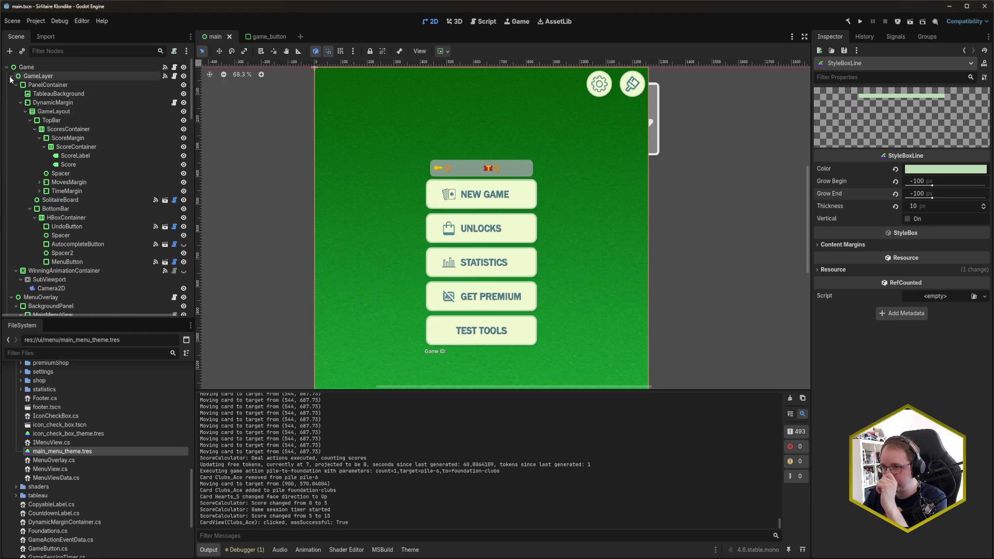
click(67, 183)
click(39, 182)
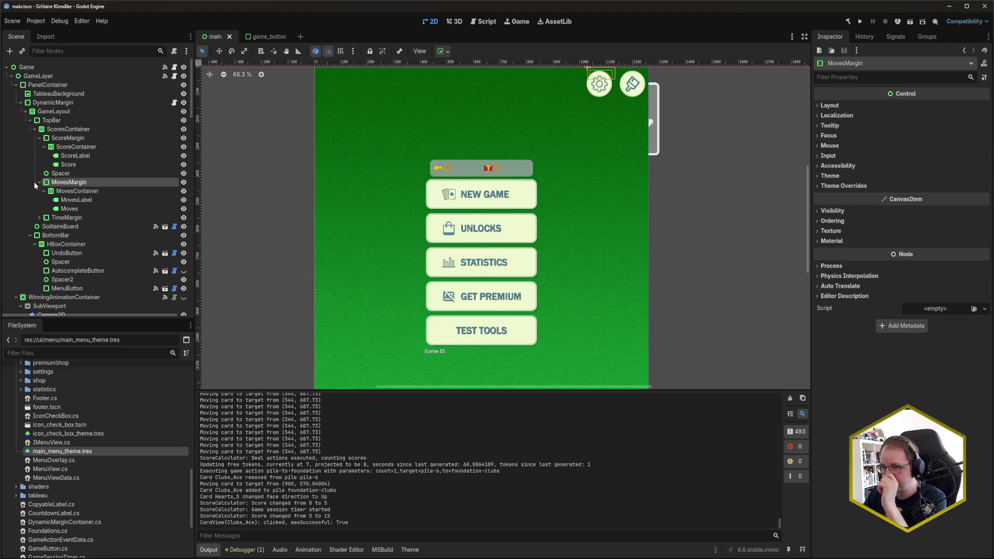
click(92, 200)
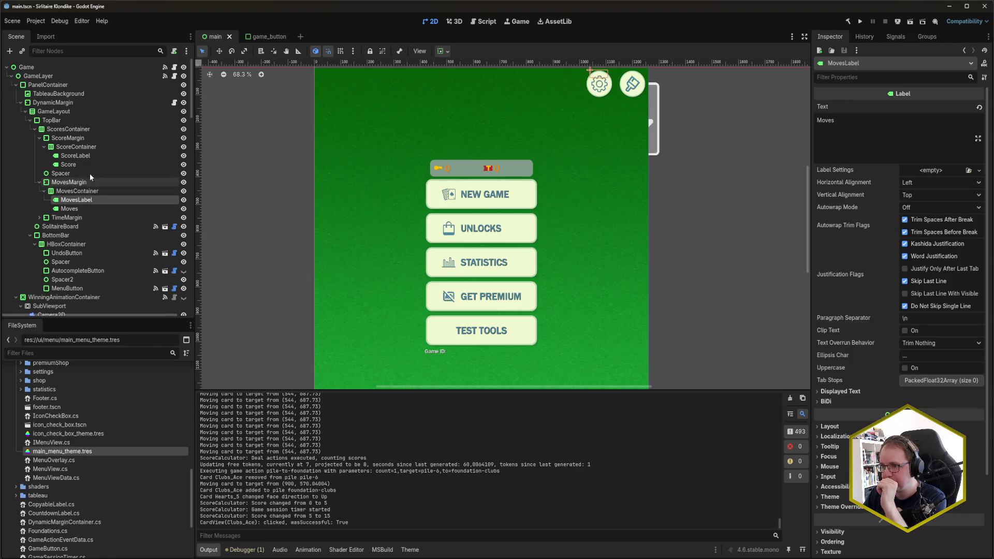
click(70, 103)
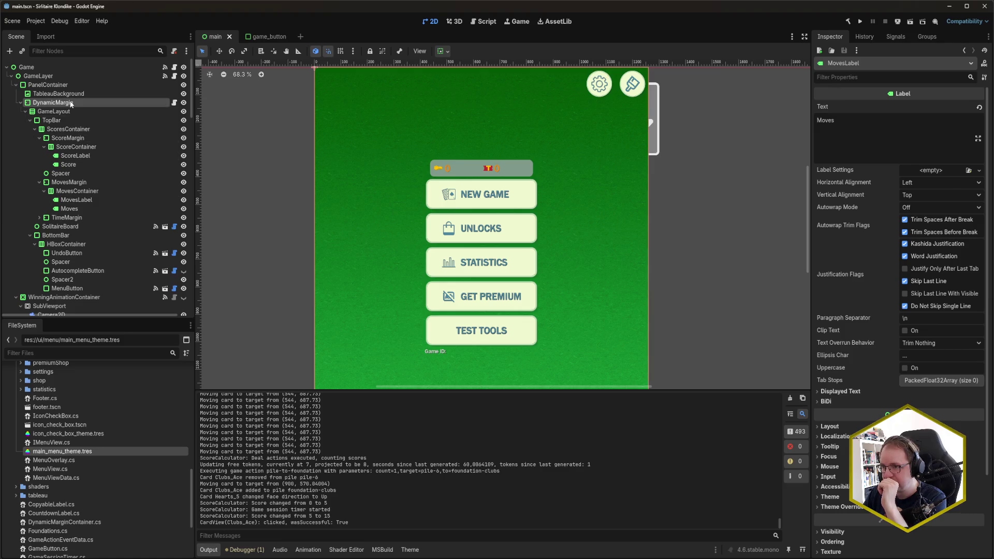
click(65, 77)
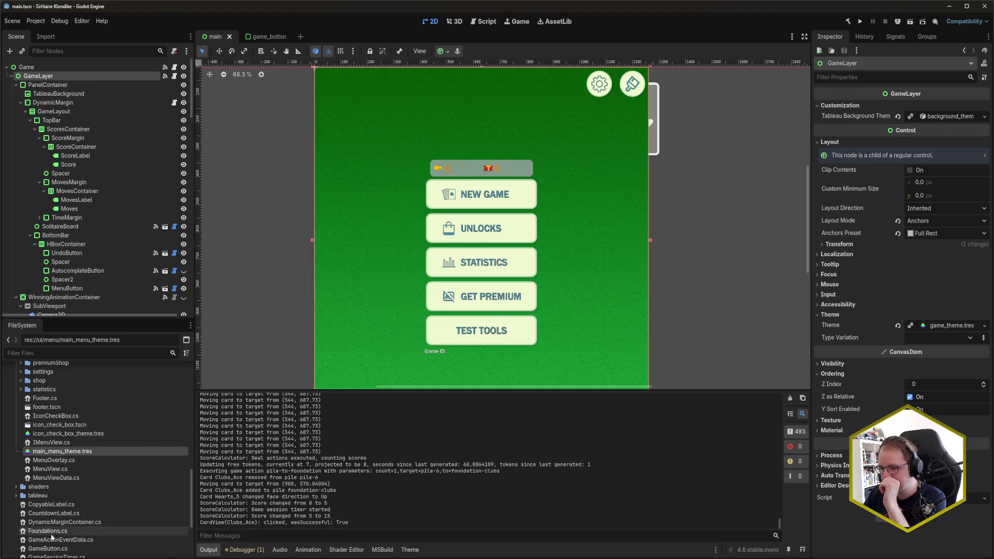
key(alt+Tab)
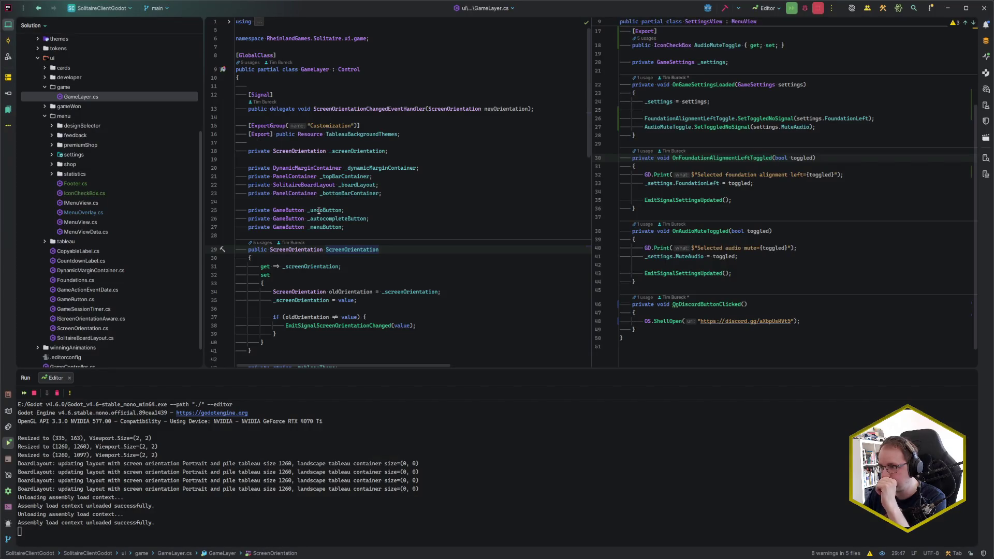
Place the cursor on empty line 28 and collapse the game folder in the solution tree
click(307, 234)
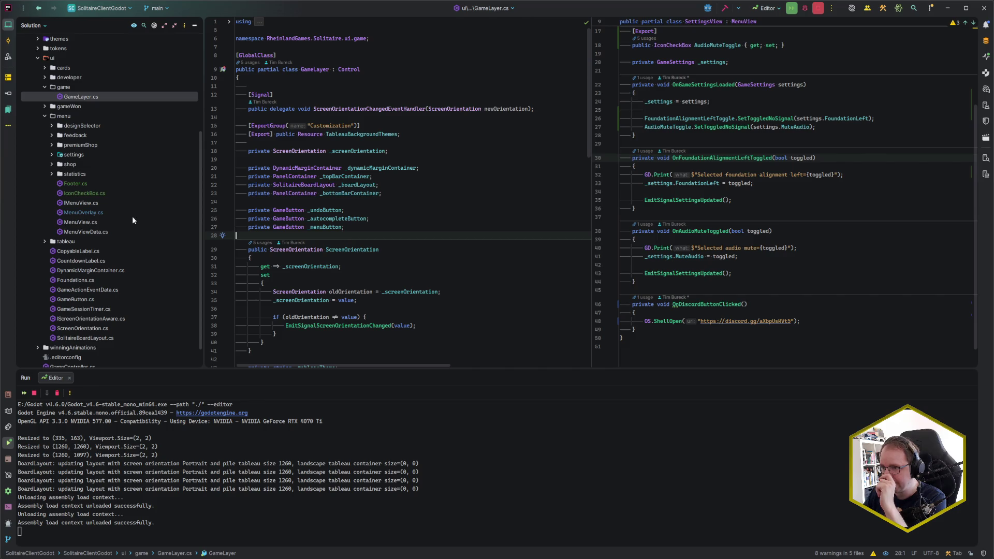
click(46, 87)
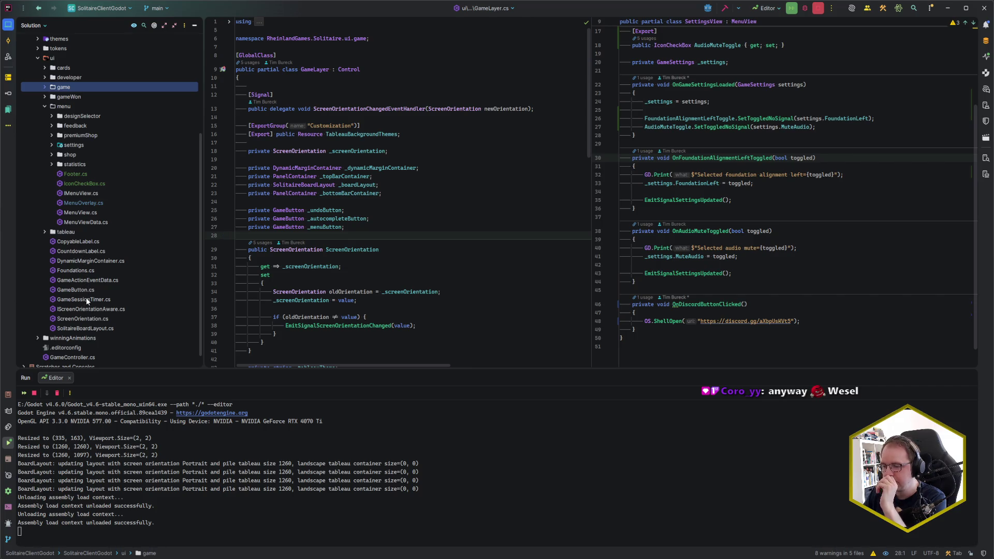
scroll(82, 320, down, 1)
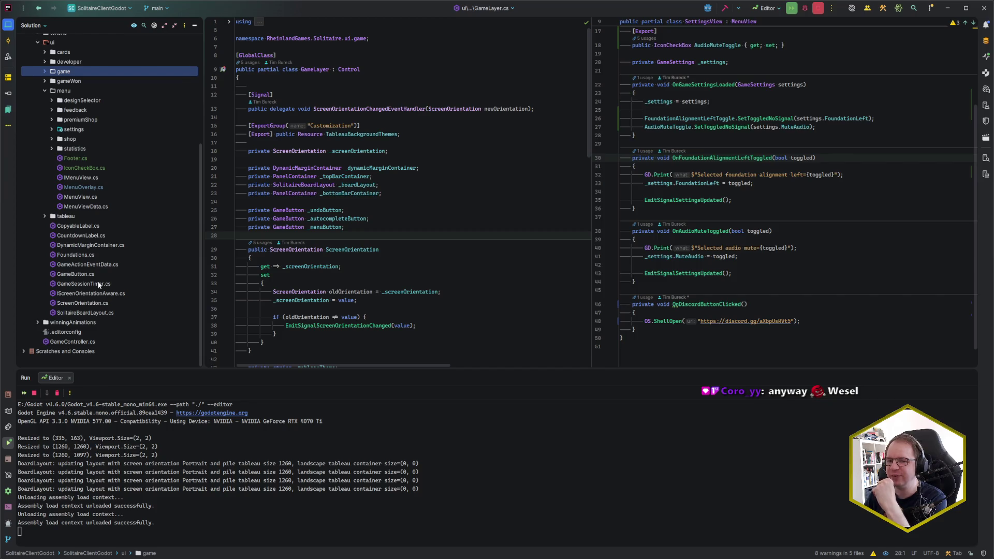
scroll(99, 279, up, 5)
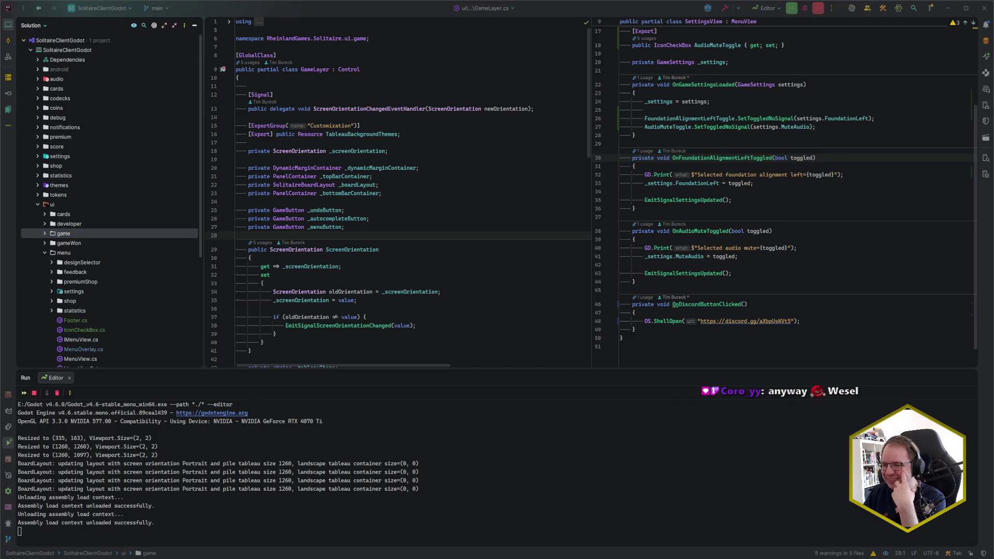
Glance at the menu design image in the browser, then return to the Godot editor
mouse_move(7, 539)
click(34, 526)
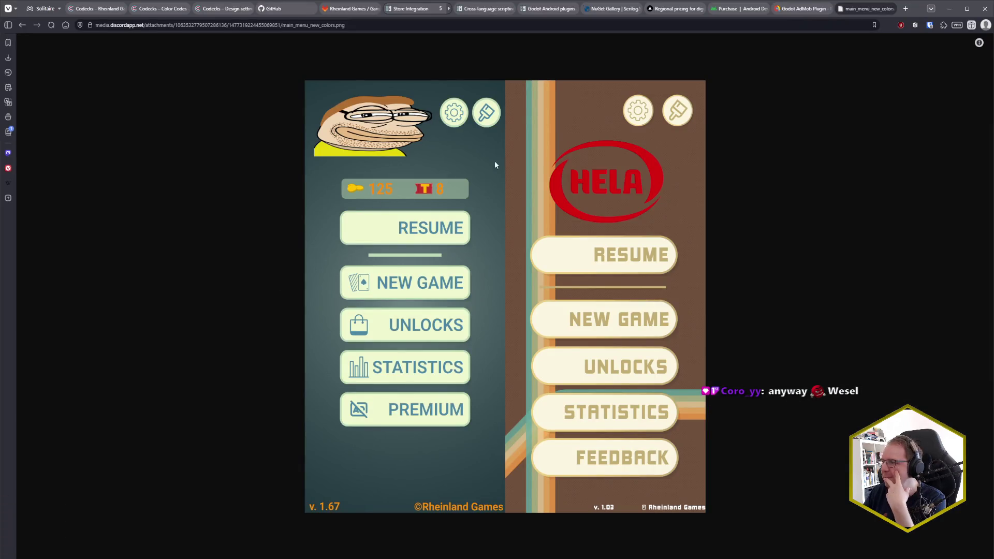
key(alt+Tab)
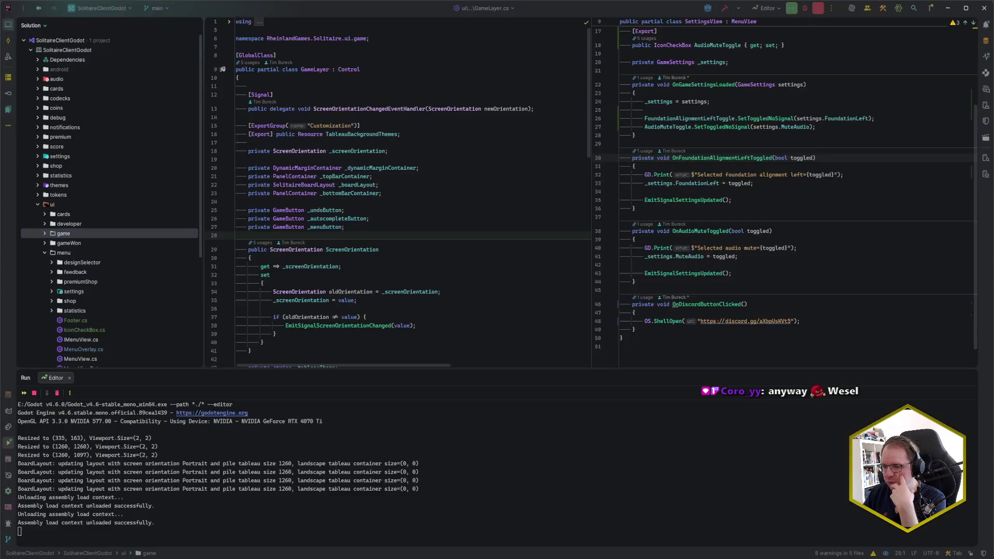
key(alt+Tab)
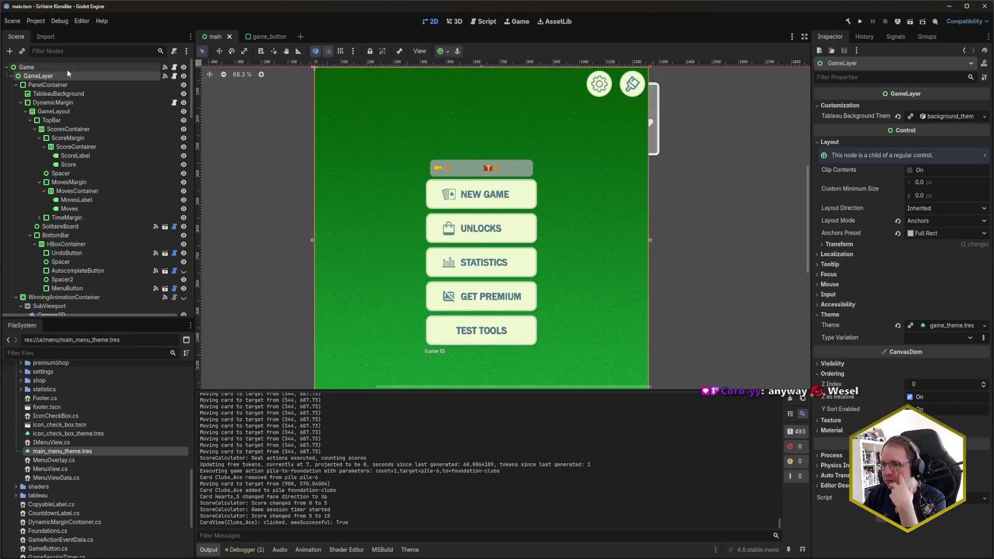
Cancel renaming the GameLayer node, keeping its name, and return to GameLayer.cs in Rider
double_click(72, 76)
key(Escape)
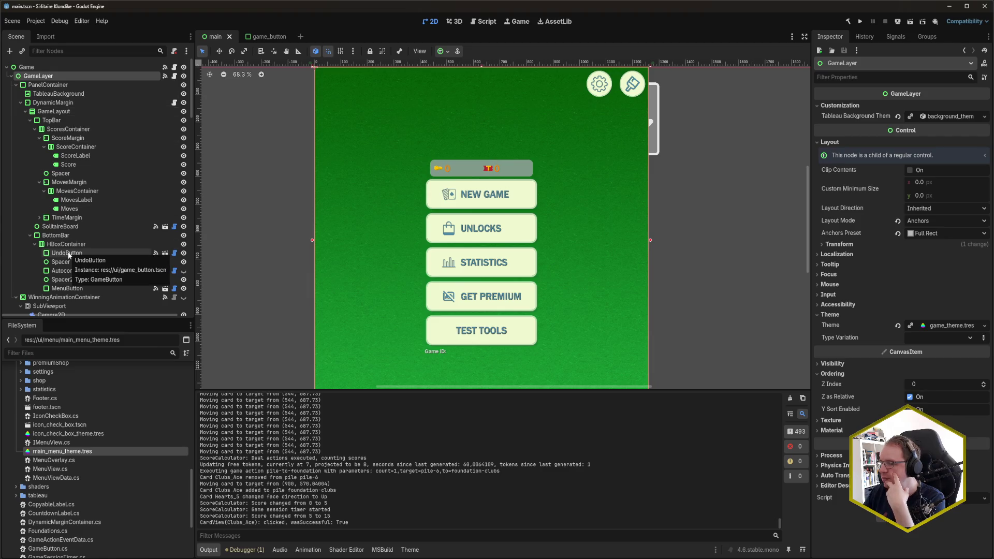
key(alt+Tab)
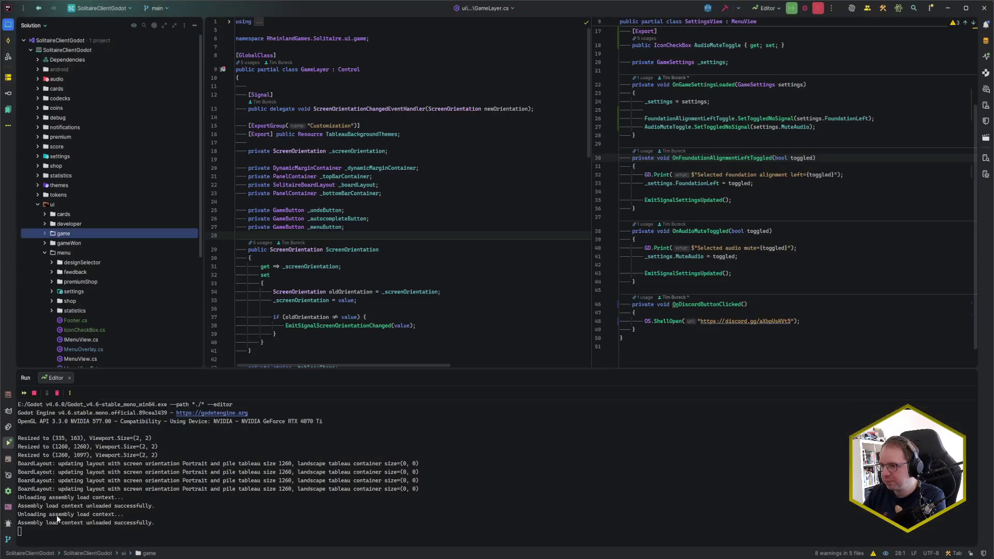
click(343, 249)
key(ctrl+shift+f)
text(move)
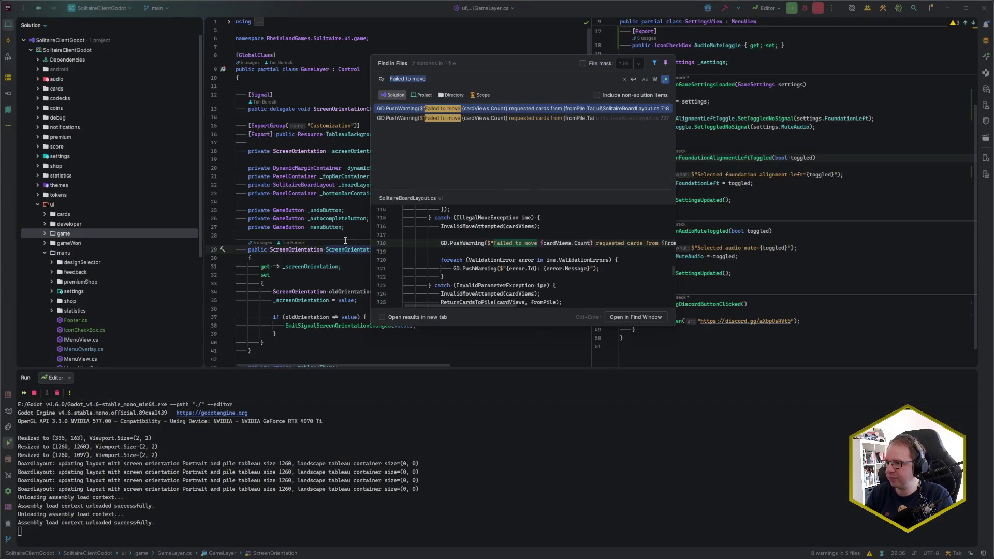
text(sLabel)
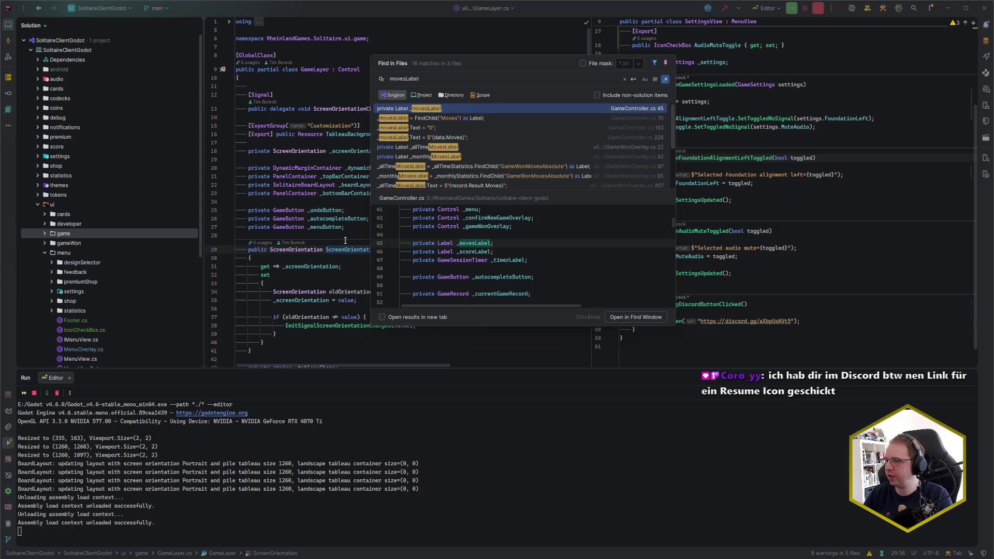
double_click(567, 108)
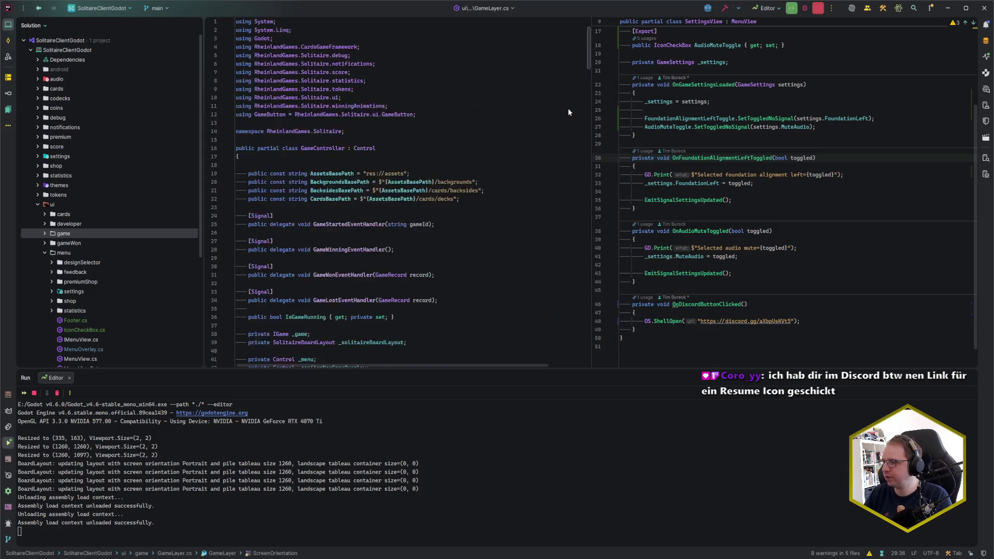
scroll(373, 177, down, 5)
scroll(372, 177, down, 20)
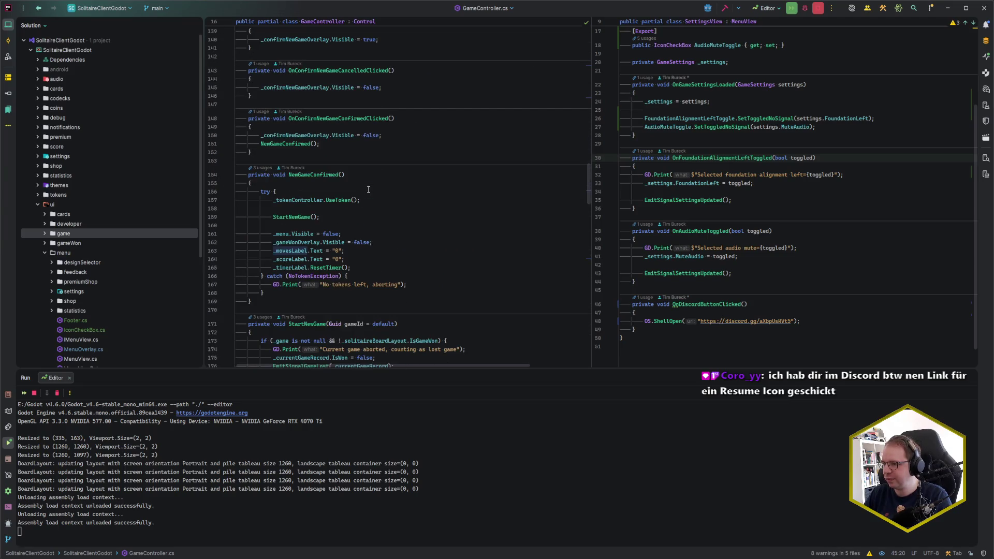
scroll(357, 195, down, 2)
click(357, 201)
scroll(357, 201, down, 3)
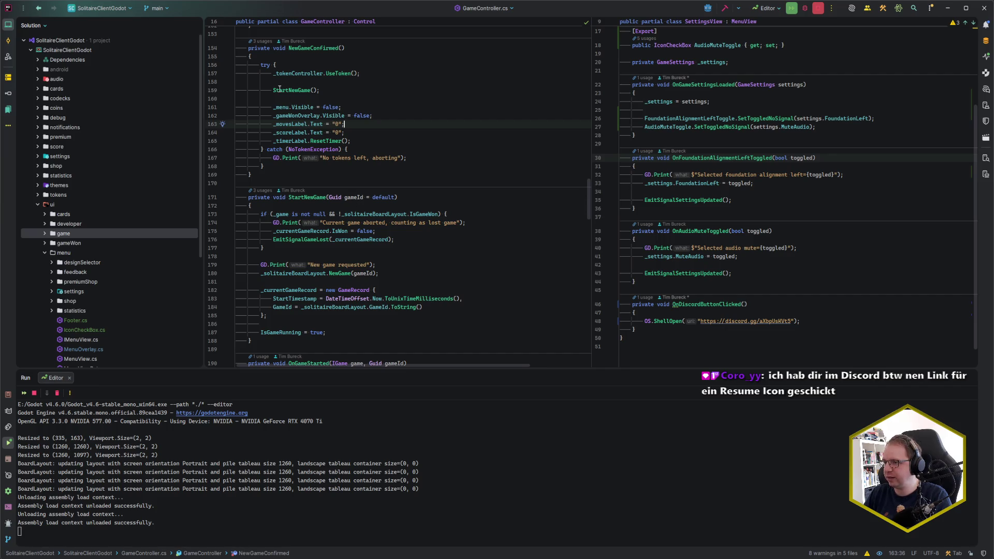
click(373, 74)
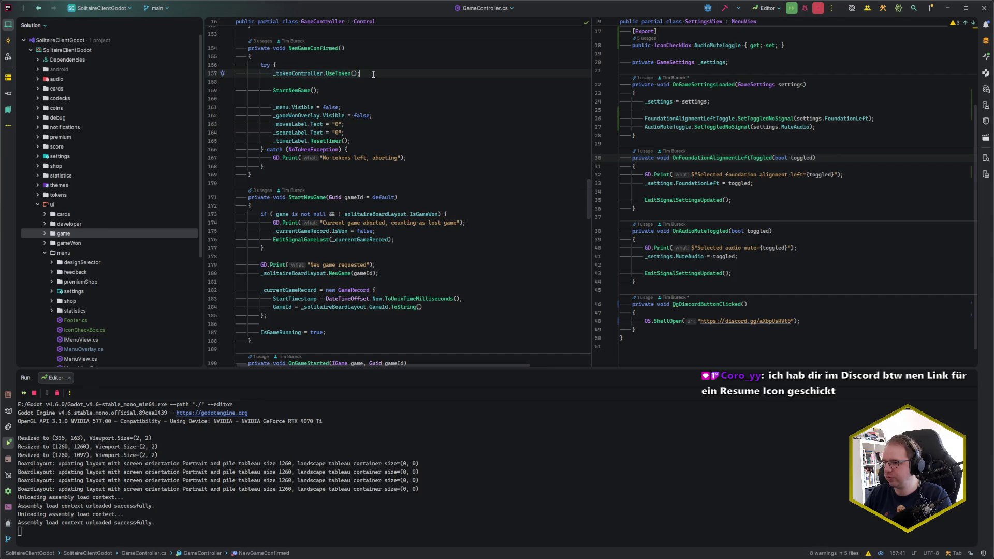
scroll(374, 74, down, 3)
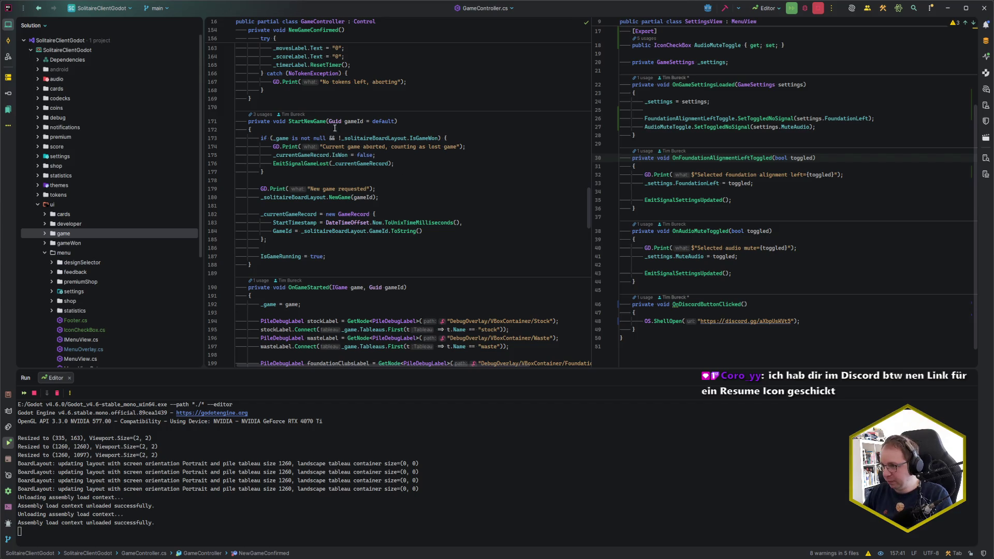
click(408, 121)
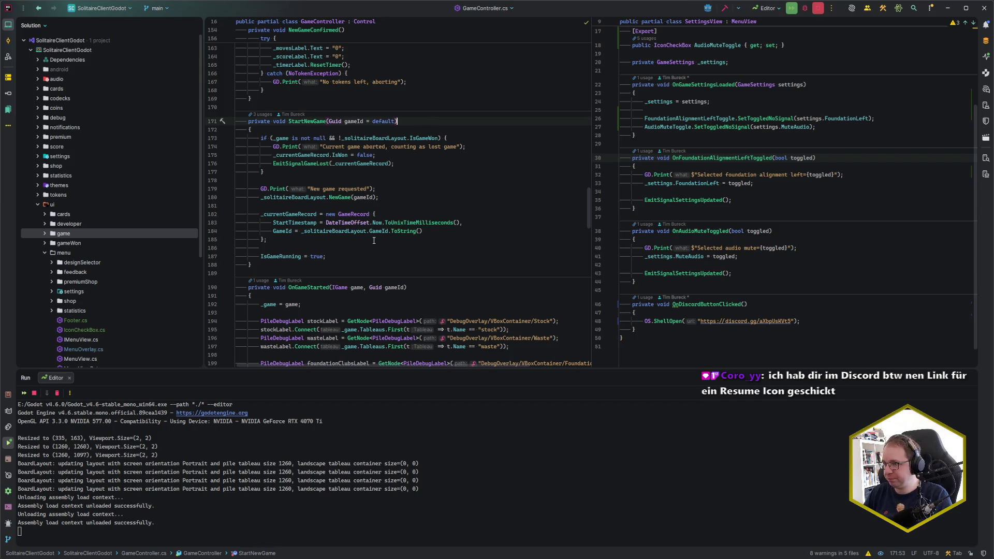
scroll(373, 241, down, 15)
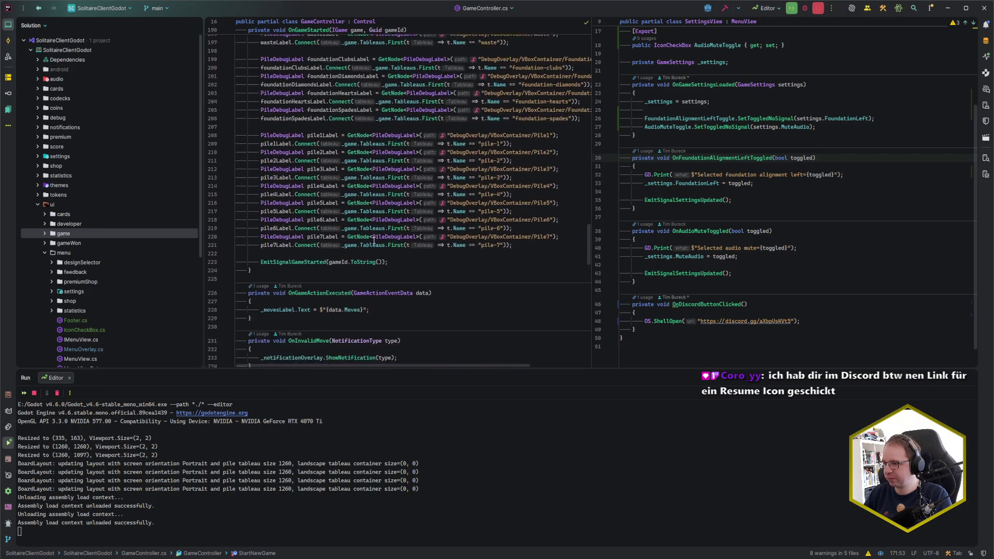
scroll(374, 240, down, 5)
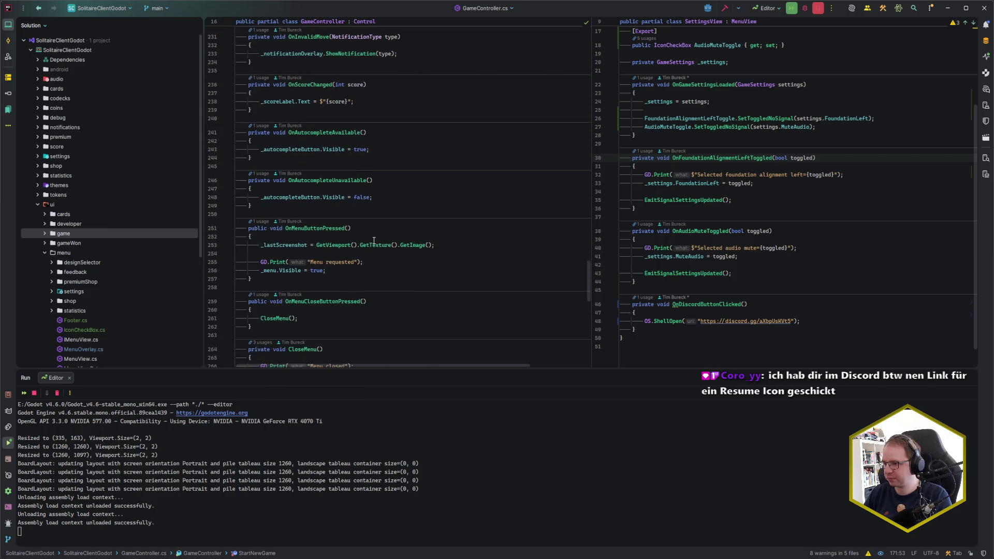
scroll(374, 240, down, 7)
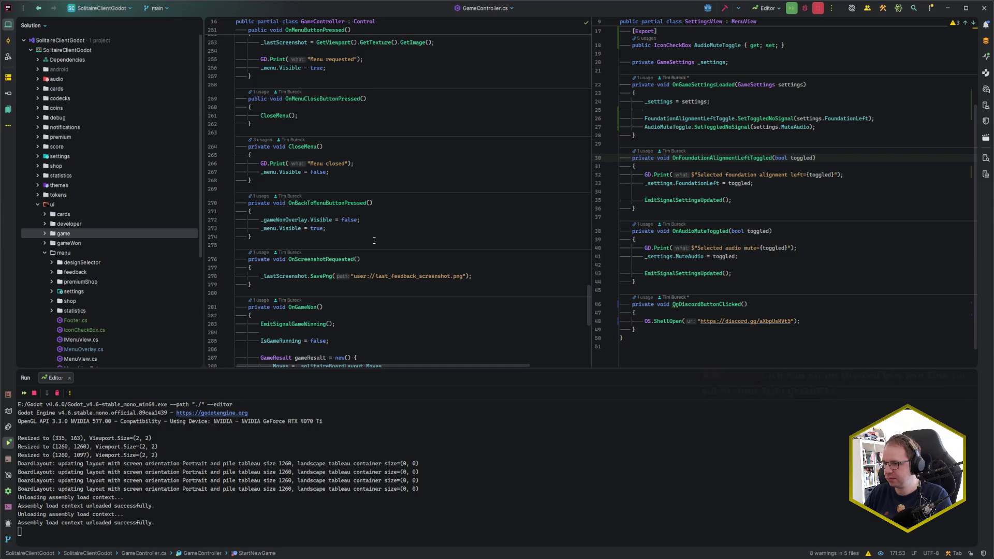
scroll(374, 240, down, 8)
scroll(374, 241, down, 5)
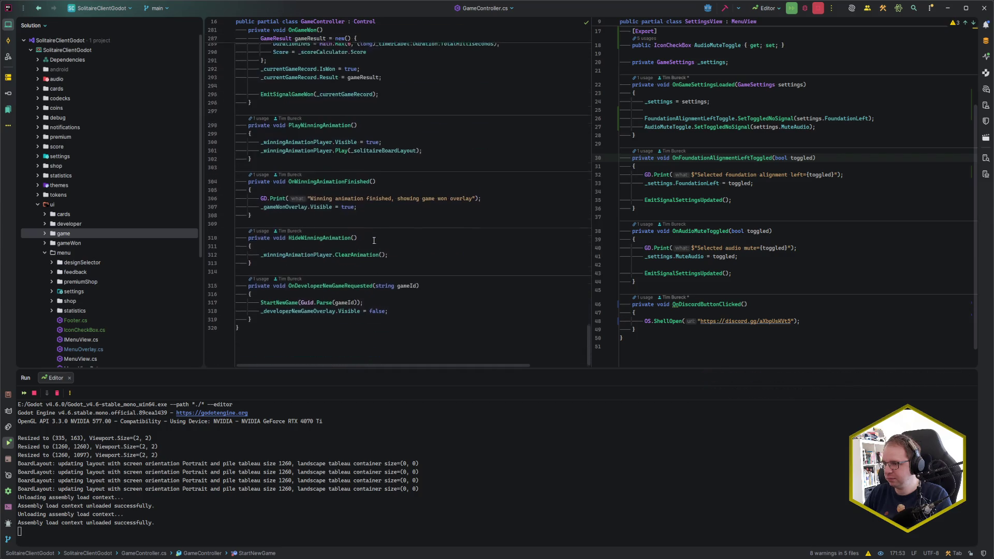
scroll(373, 241, up, 20)
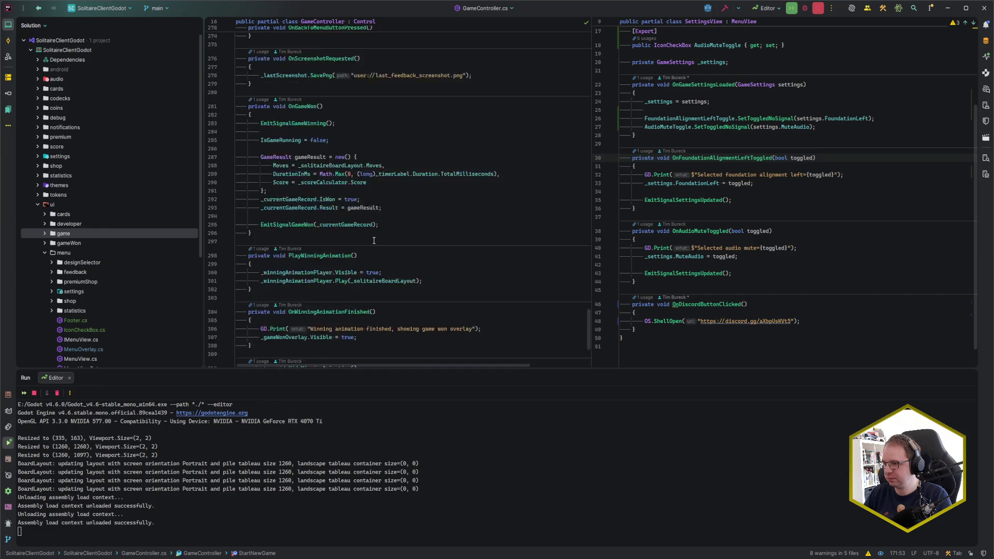
scroll(373, 240, up, 14)
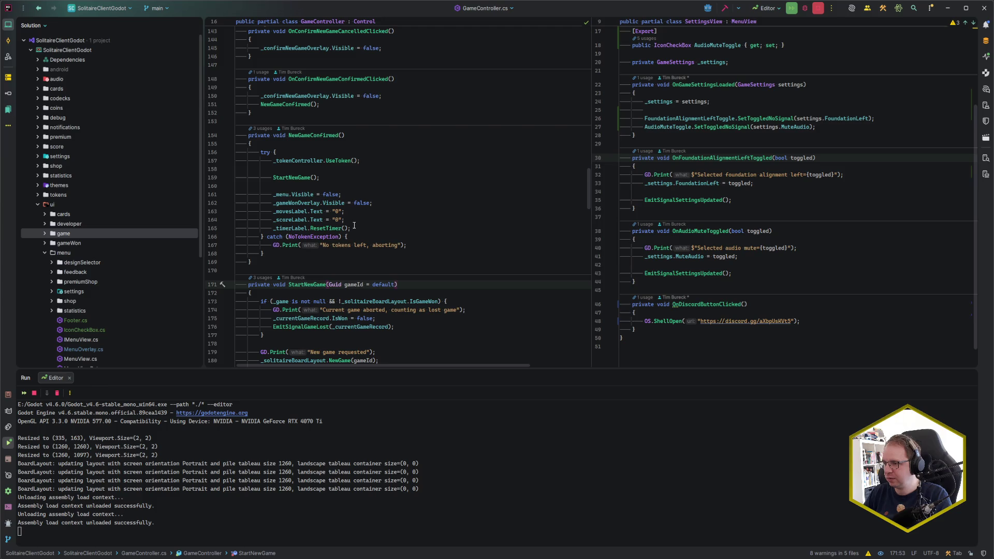
drag(355, 229, 342, 177)
key(ctrl+c)
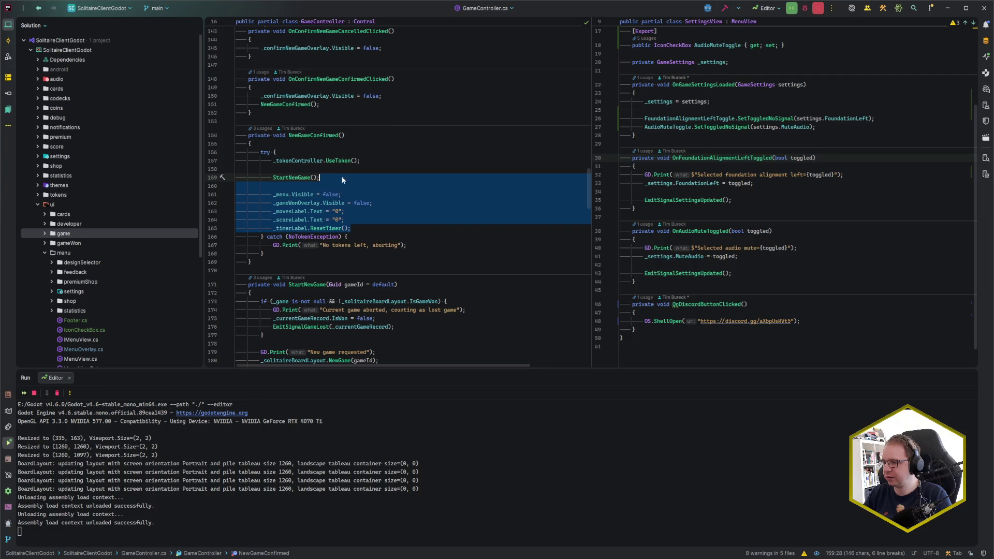
Move the reset lines after StartNewGame's lost-game check, delete the originals from NewGameConfirmed, and run the game
scroll(404, 233, down, 5)
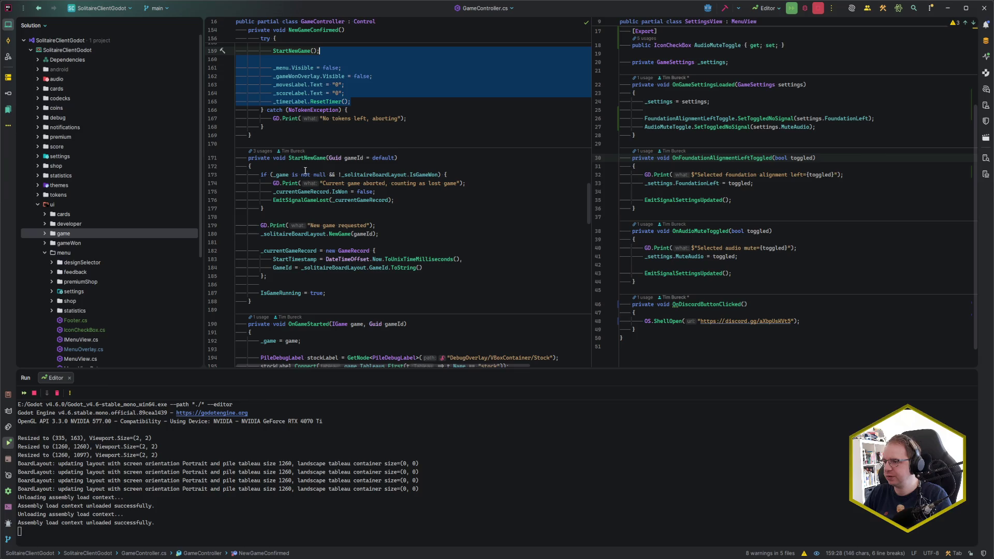
click(298, 207)
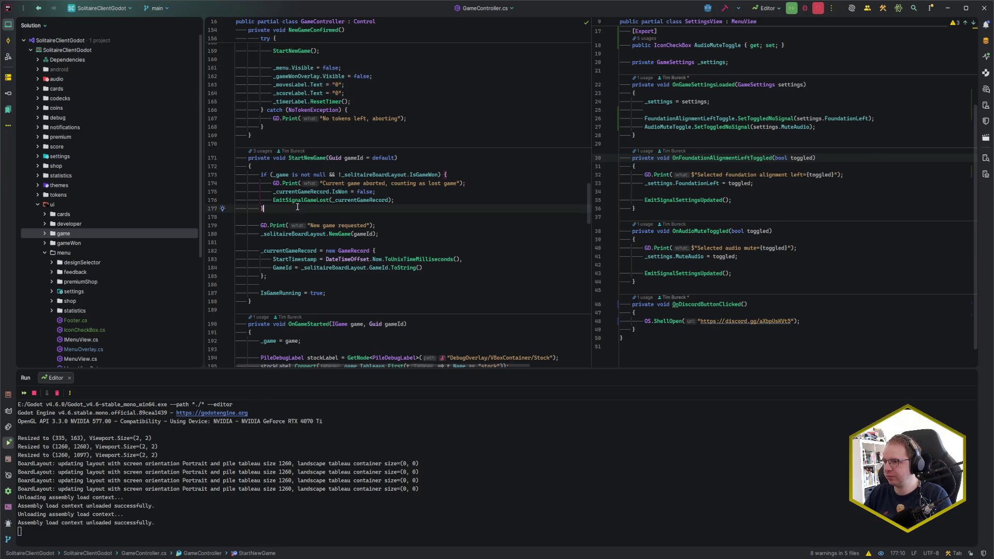
key(ctrl+v)
drag(368, 101, 366, 53)
key(Delete)
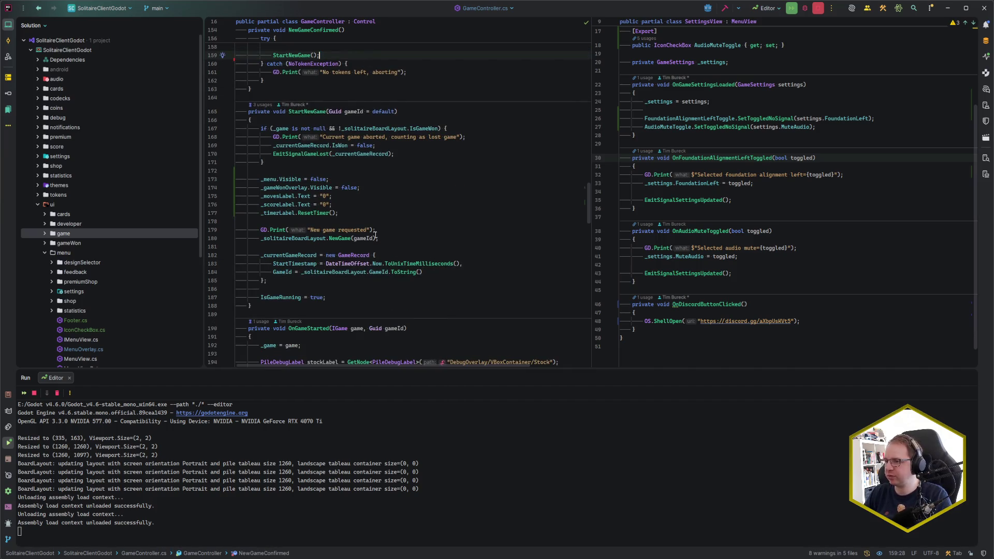
scroll(272, 335, up, 1)
key(alt+Tab)
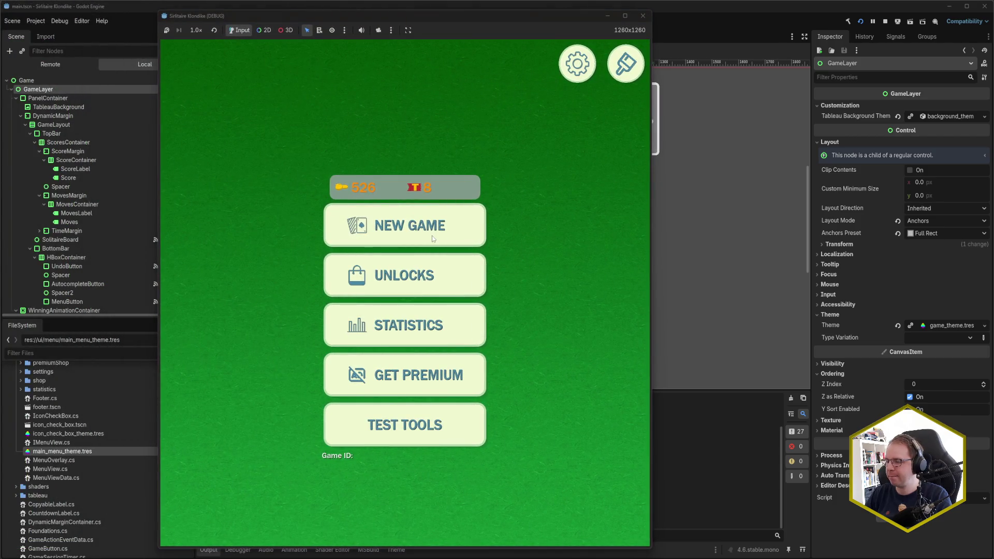
Start a new game, move 6♠ onto 7♦ and 6♥ onto 7♠, restart from the pause menu, and close the game
click(427, 232)
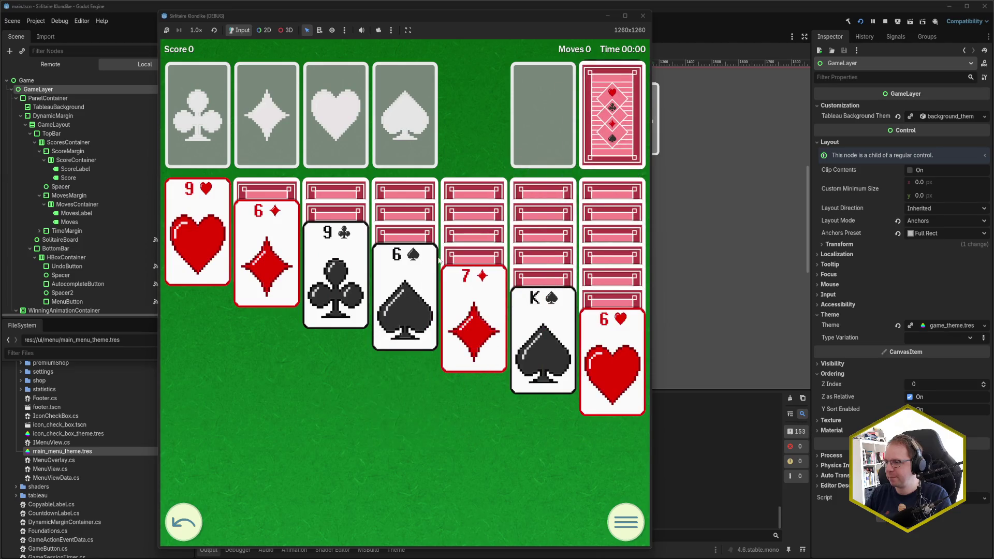
click(416, 286)
click(627, 350)
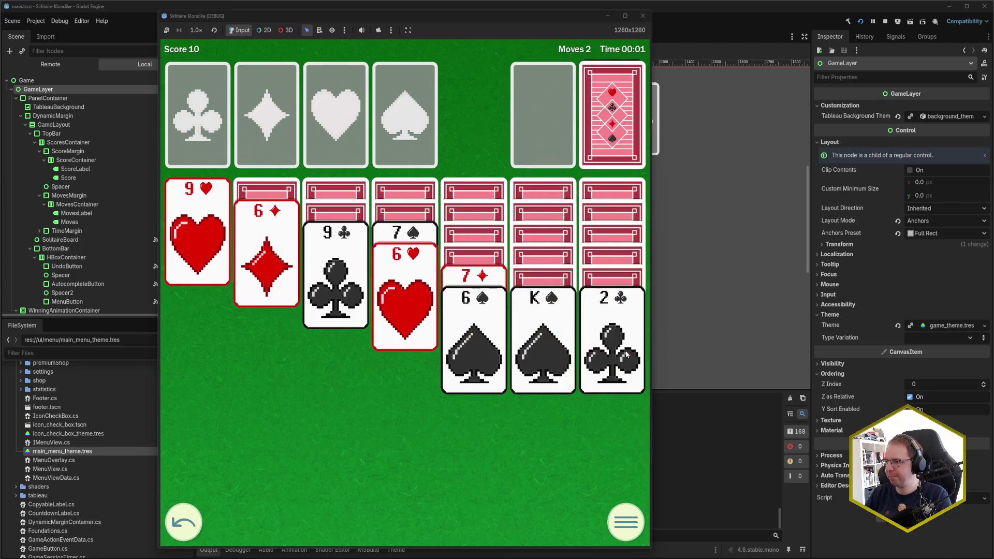
click(627, 514)
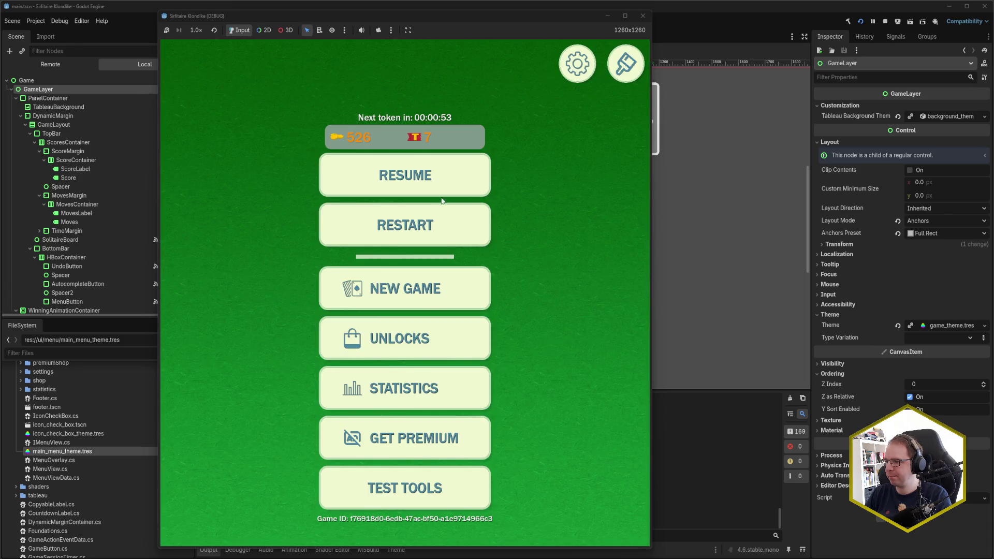
click(425, 229)
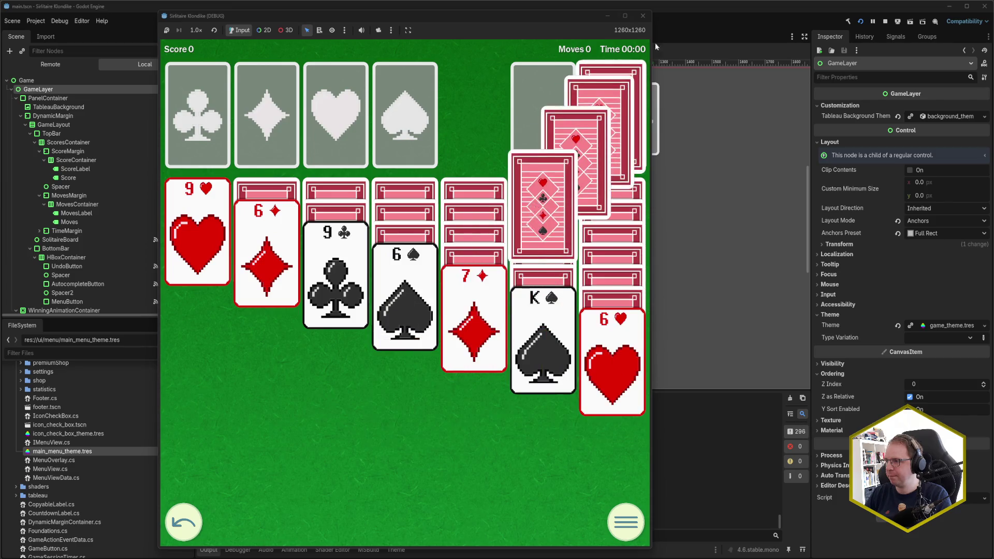
click(642, 15)
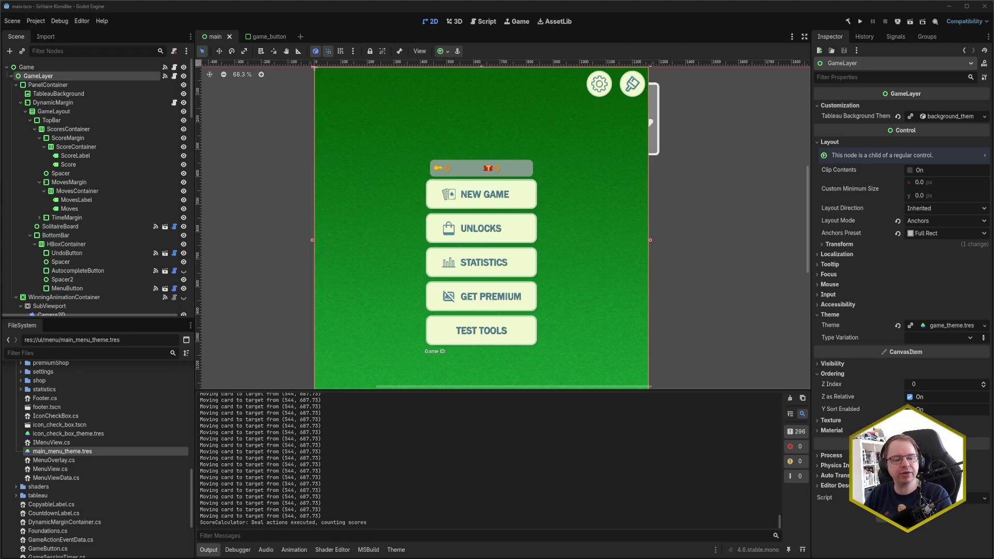
key(alt+Tab)
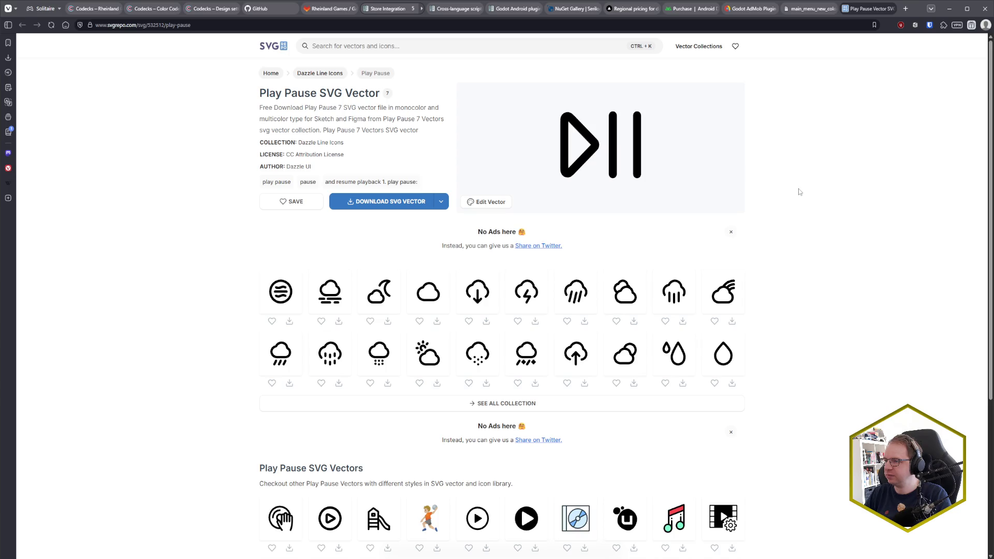
Pick the optimized SVG format and set the icon editor's line colour to ffffff
click(441, 201)
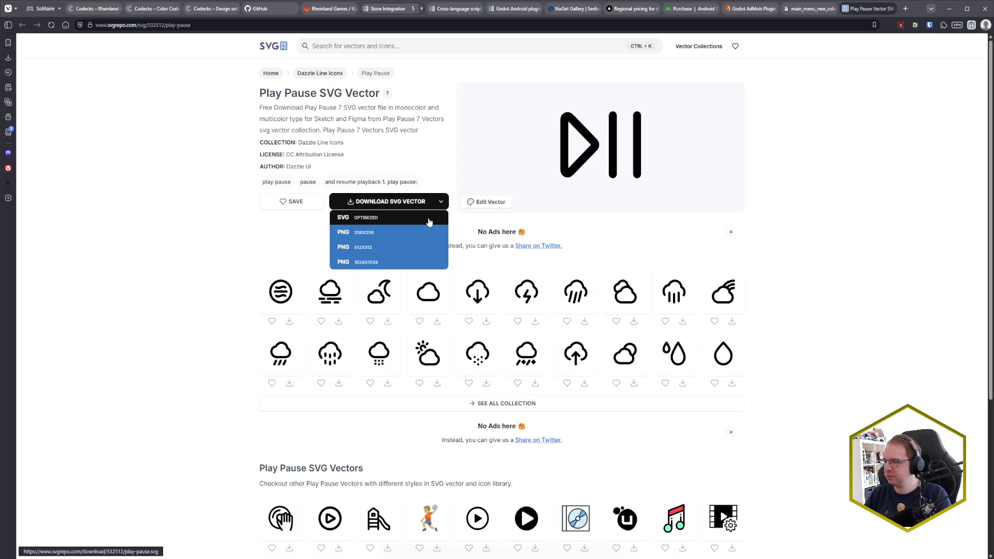
click(429, 222)
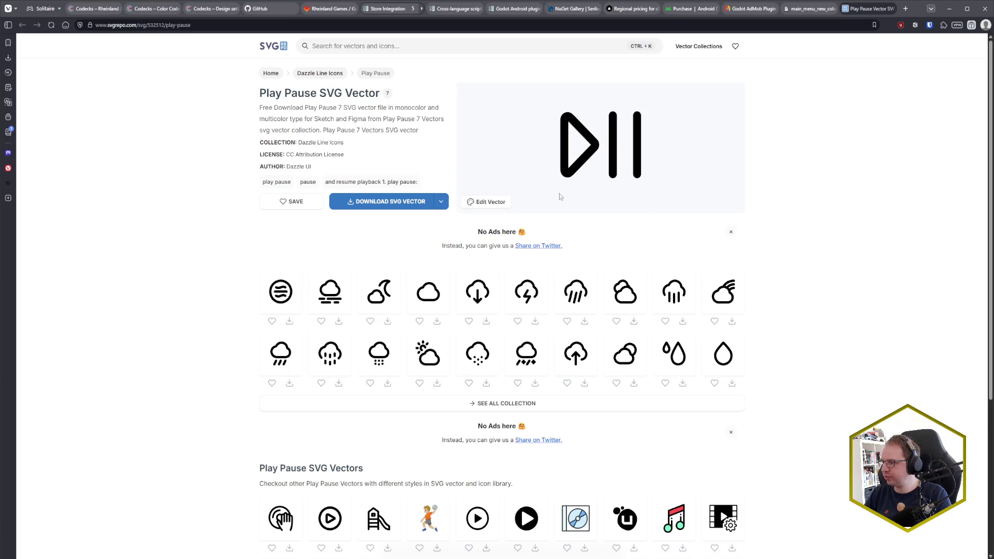
click(488, 202)
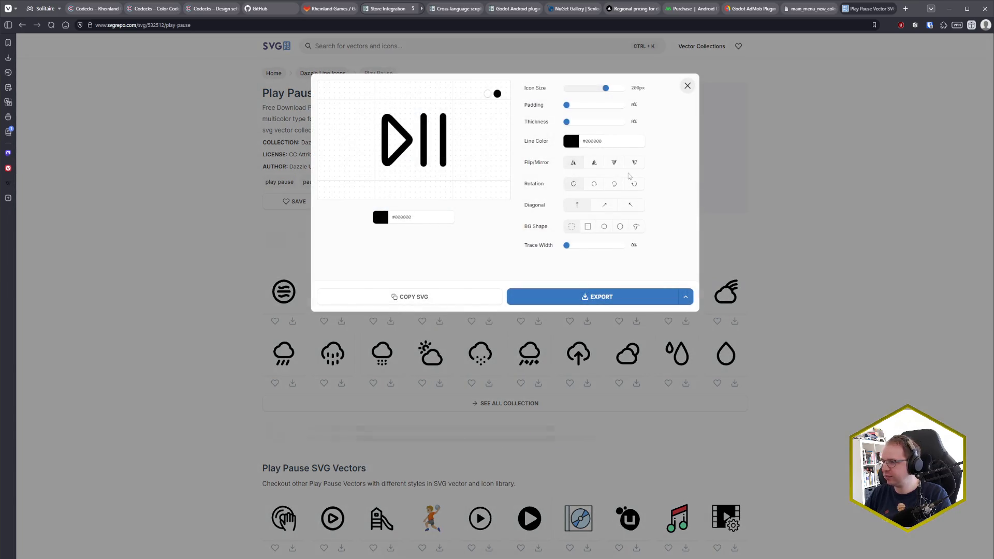
double_click(610, 140)
text(ffffff)
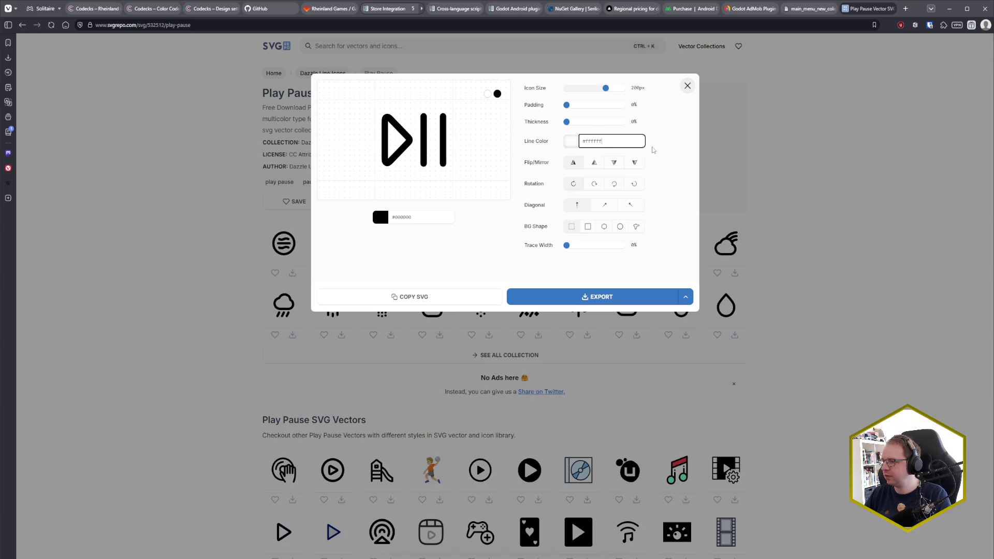
click(651, 151)
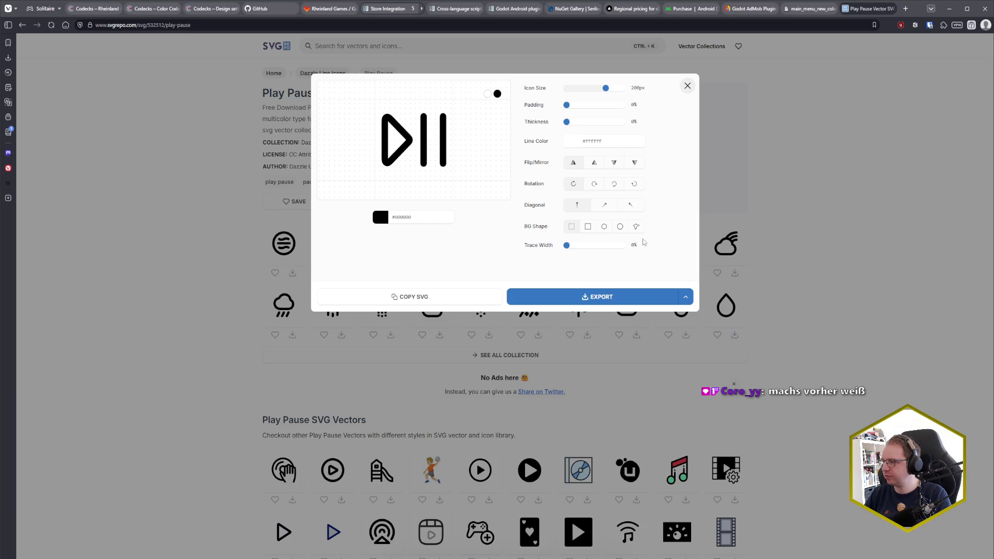
Set the icon colour to #ffffff and export the recoloured Play Pause icon as SVG
triple_click(414, 216)
text(#ffffff)
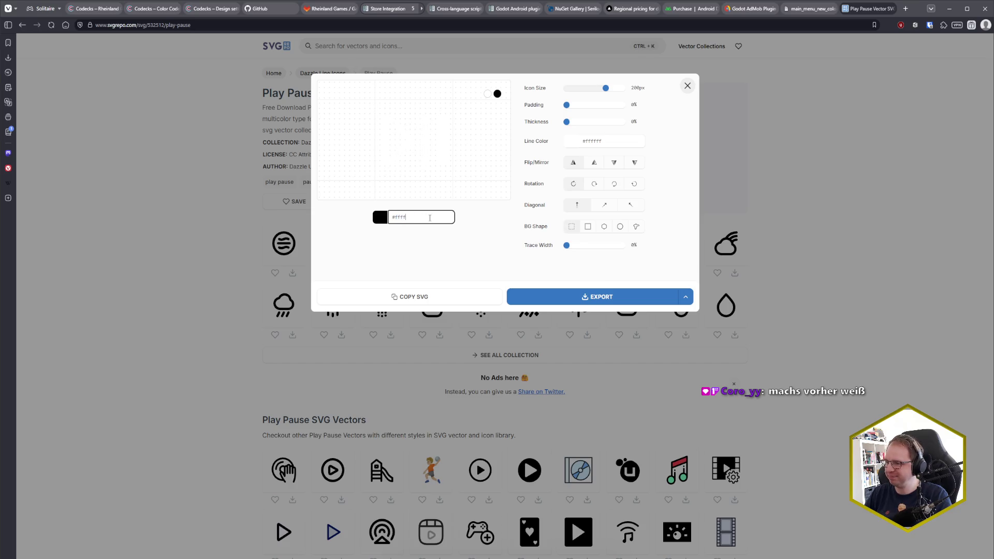
click(440, 260)
mouse_move(673, 298)
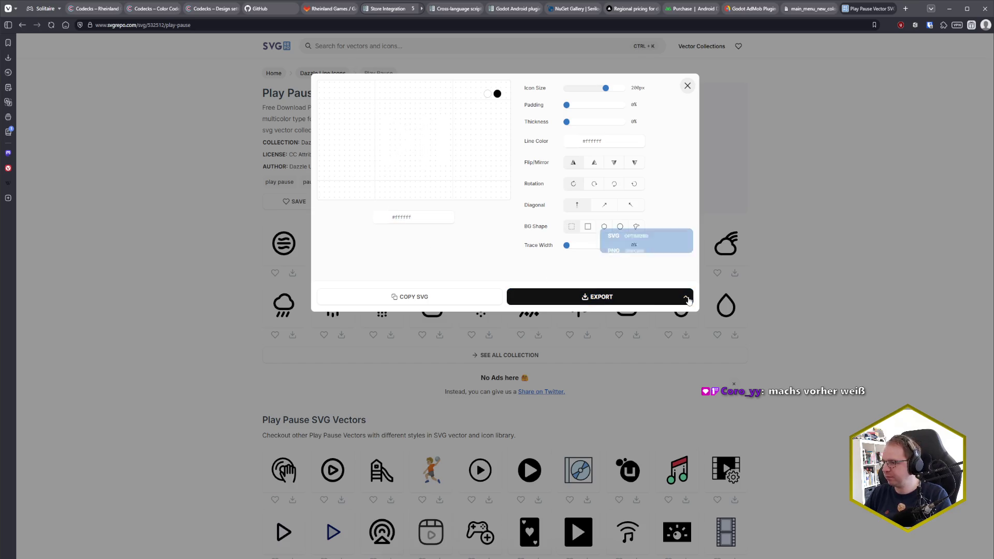
click(624, 235)
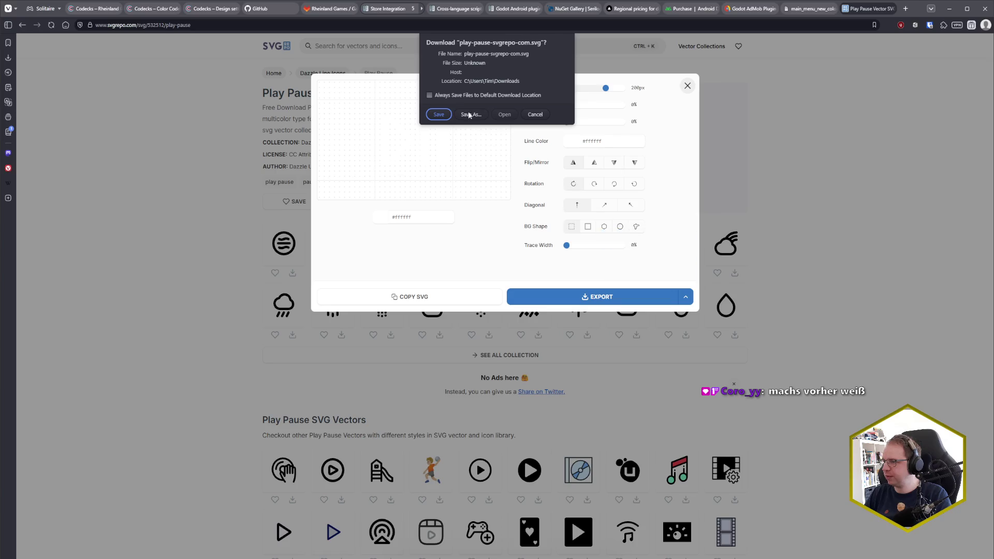
Browse the save location to the Solitaire project's assets/icons folder on the Development drive
click(471, 114)
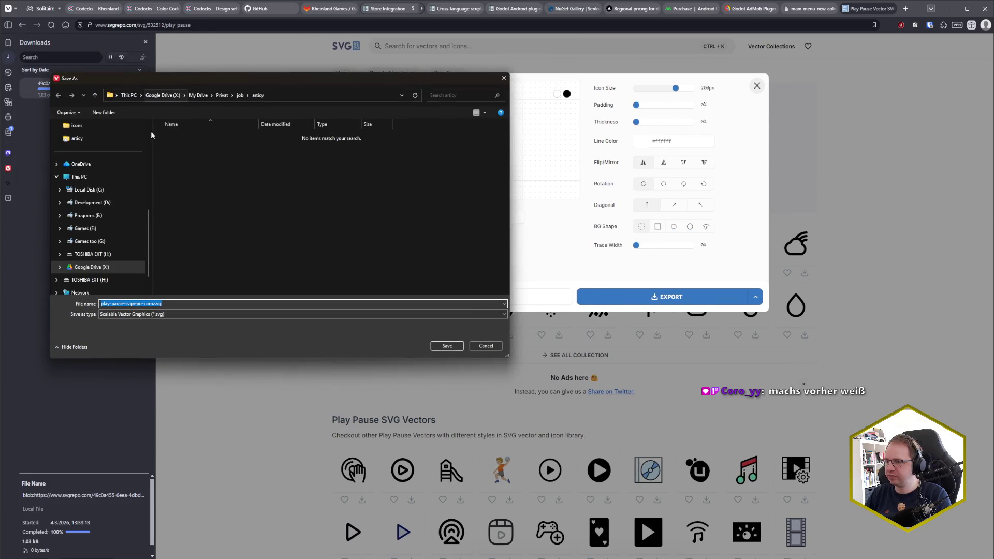
click(106, 203)
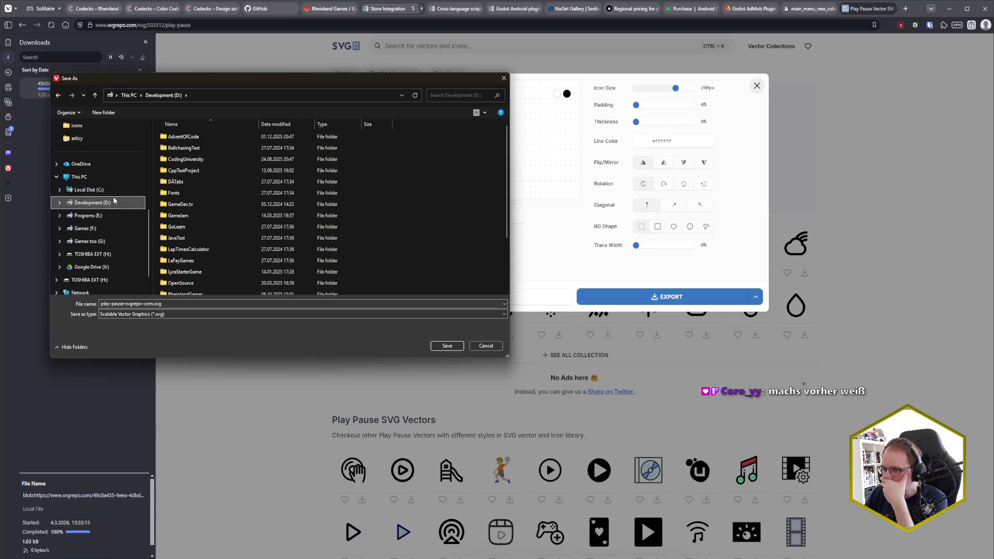
scroll(199, 236, down, 2)
click(199, 236)
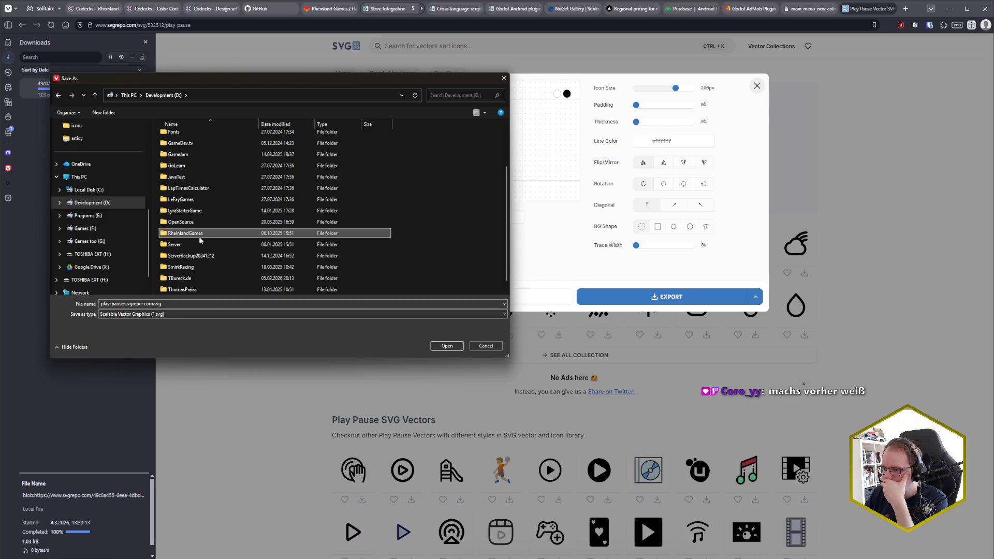
double_click(198, 236)
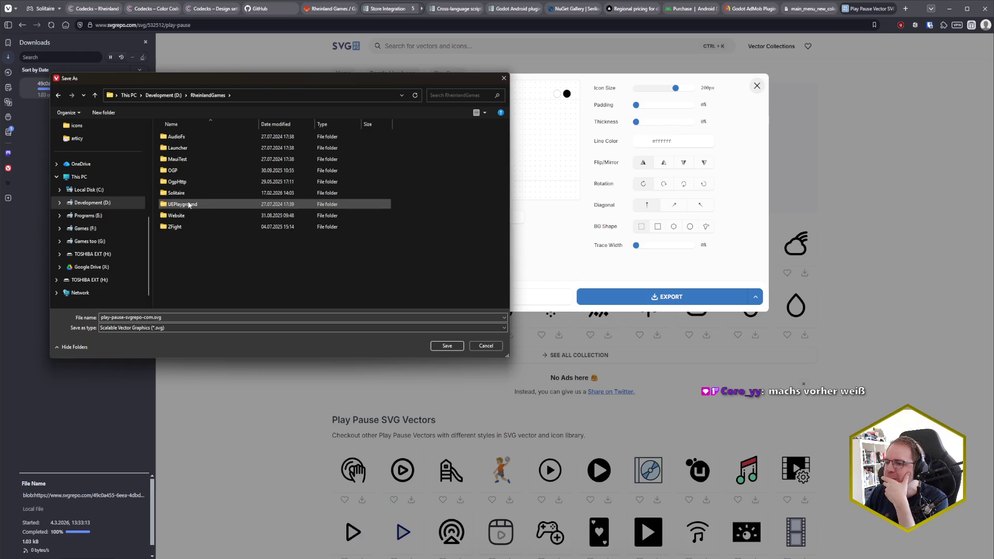
double_click(193, 193)
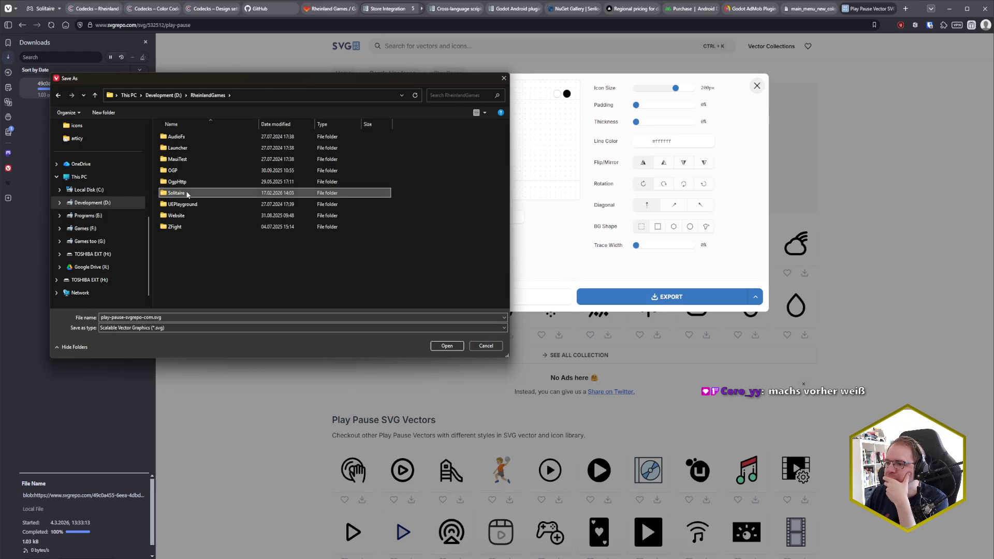
double_click(198, 171)
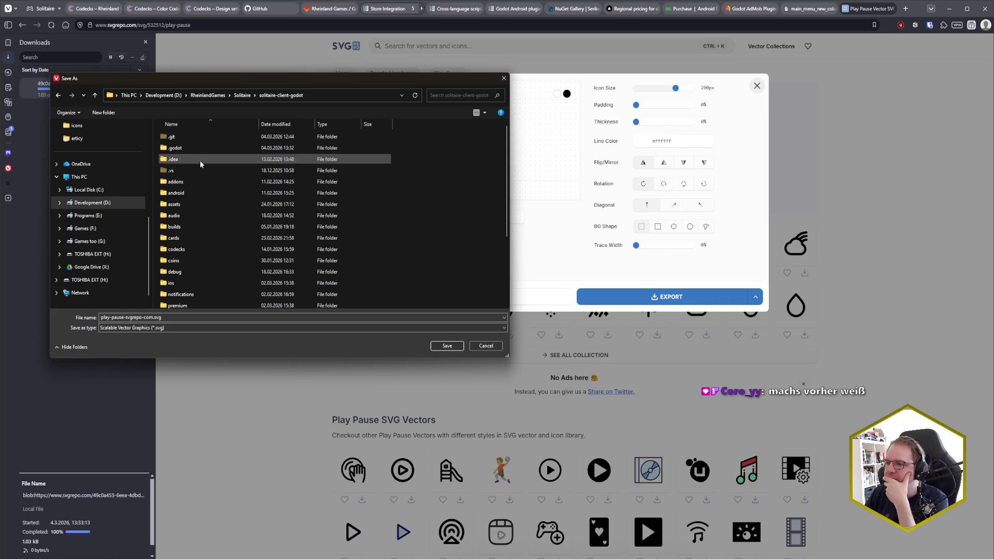
double_click(207, 204)
double_click(193, 173)
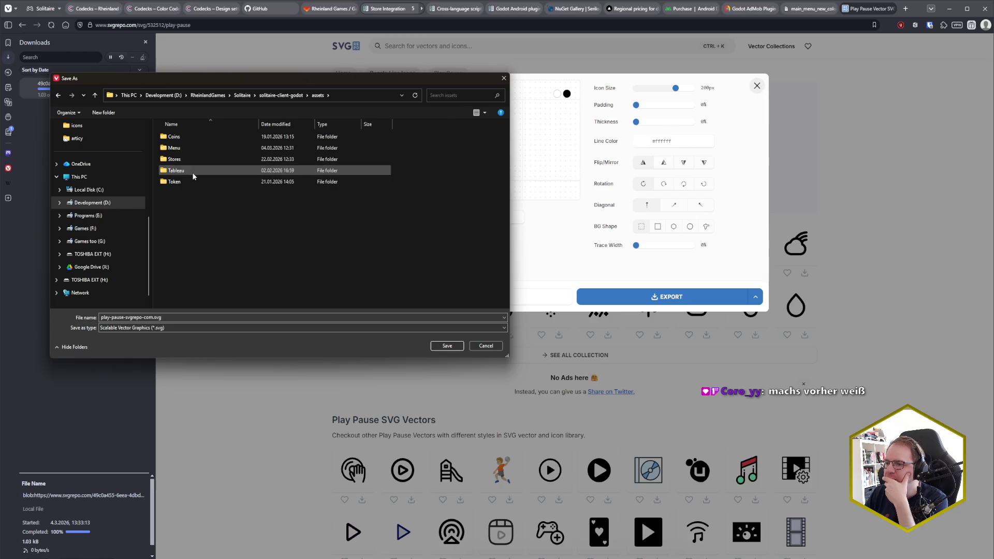
Rename the file to play-pause.svg and save it in the Menu icons folder
click(171, 316)
key(Right)
key(BackSpace)
key(BackSpace)
key(BackSpace)
key(BackSpace)
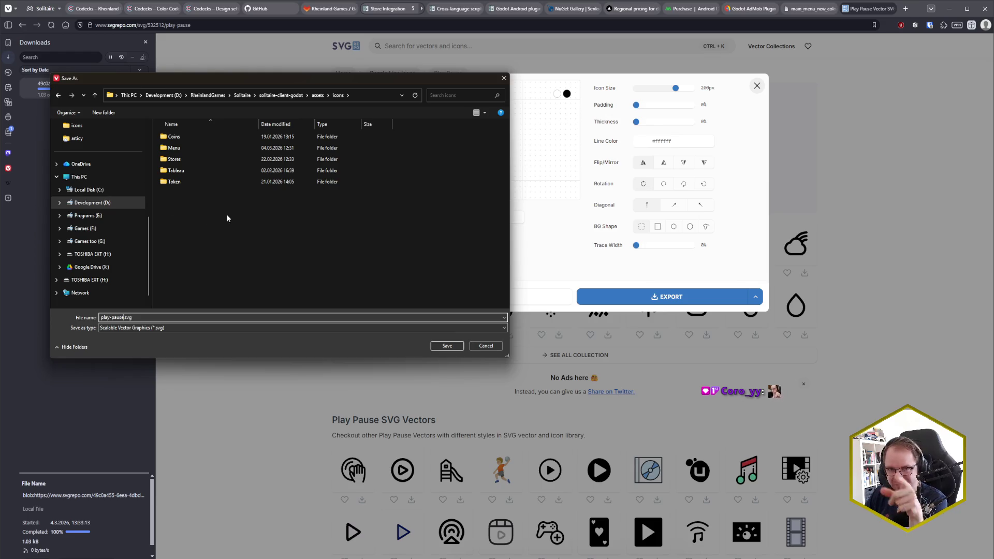
double_click(196, 148)
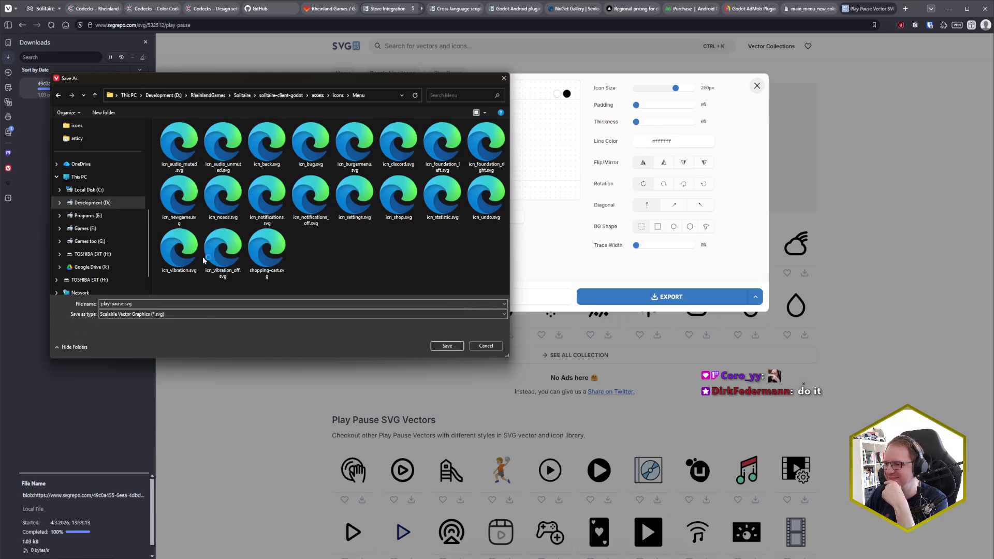
click(455, 346)
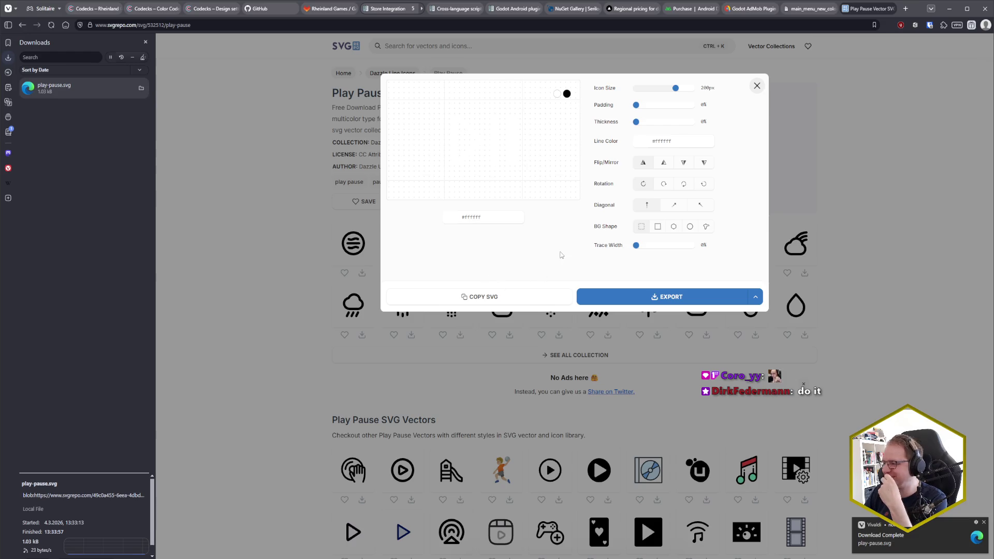
Close the icon editor, then clear and close the downloads list
click(756, 86)
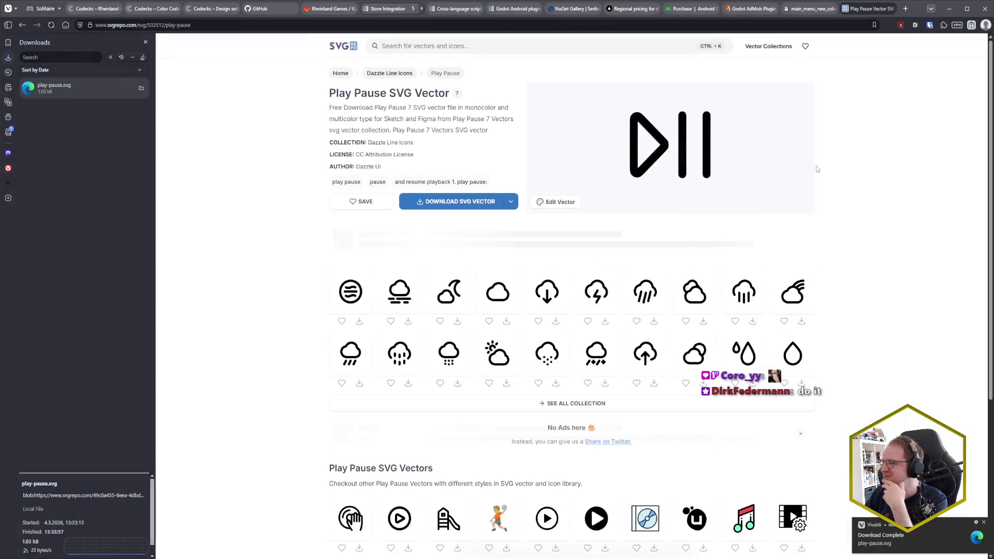
click(143, 57)
click(165, 103)
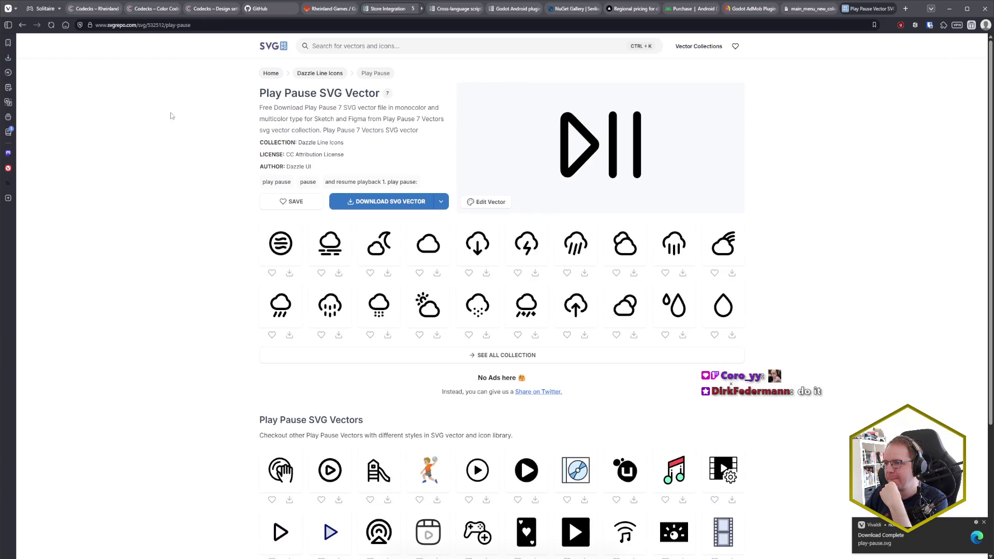
Assign play-pause.svg from icons/Menu as ResumeButton's Icon, save the scene, and select RestartButton
key(alt+Tab)
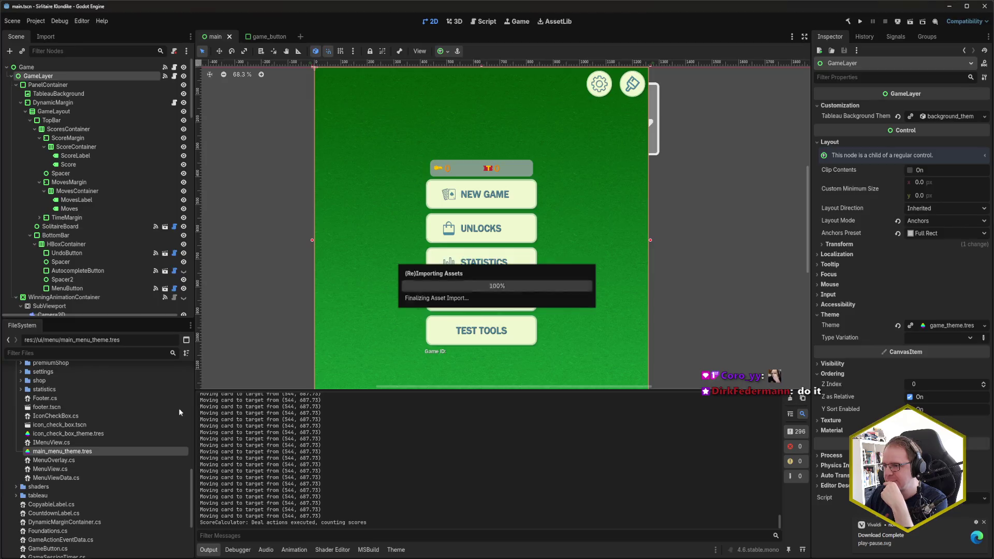
scroll(160, 207, down, 5)
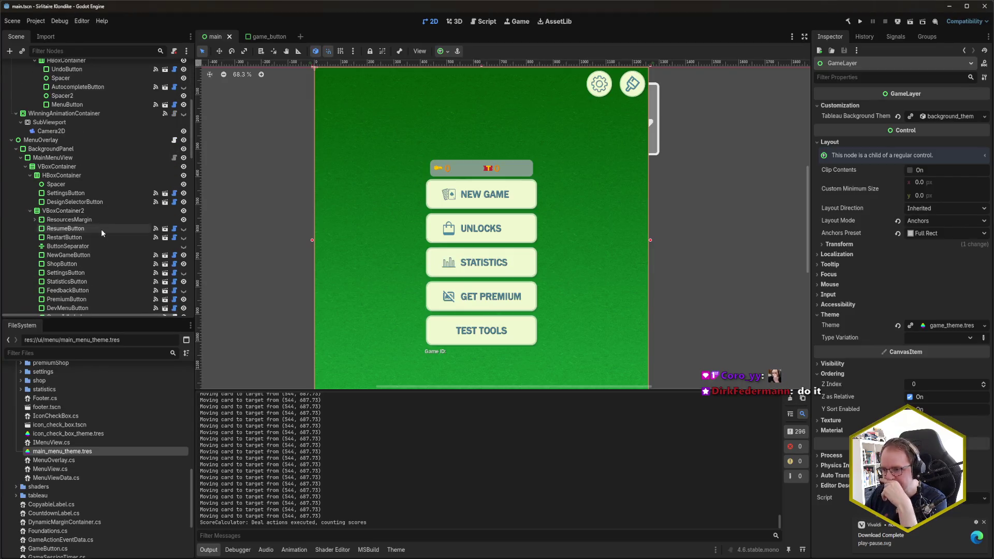
click(100, 228)
scroll(87, 464, up, 5)
scroll(86, 461, up, 15)
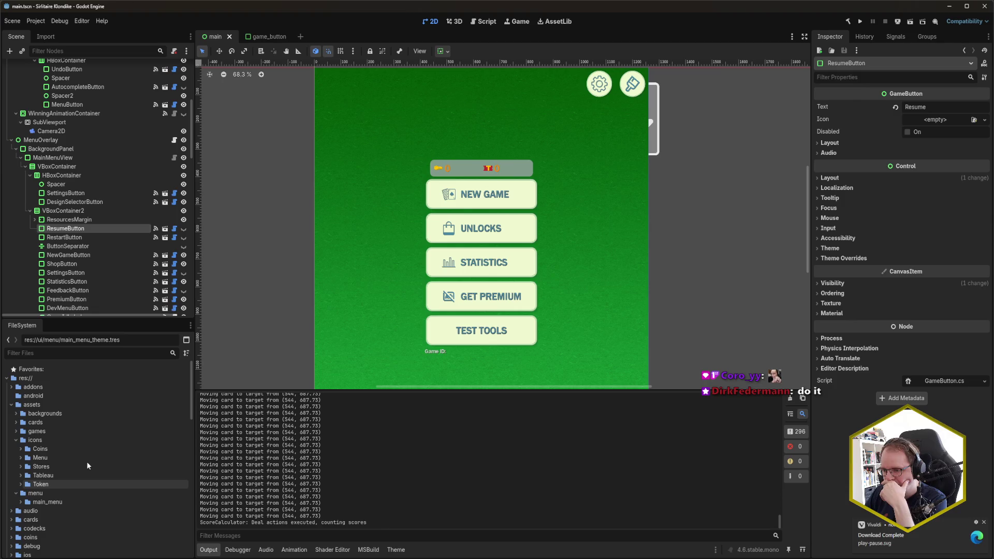
click(21, 457)
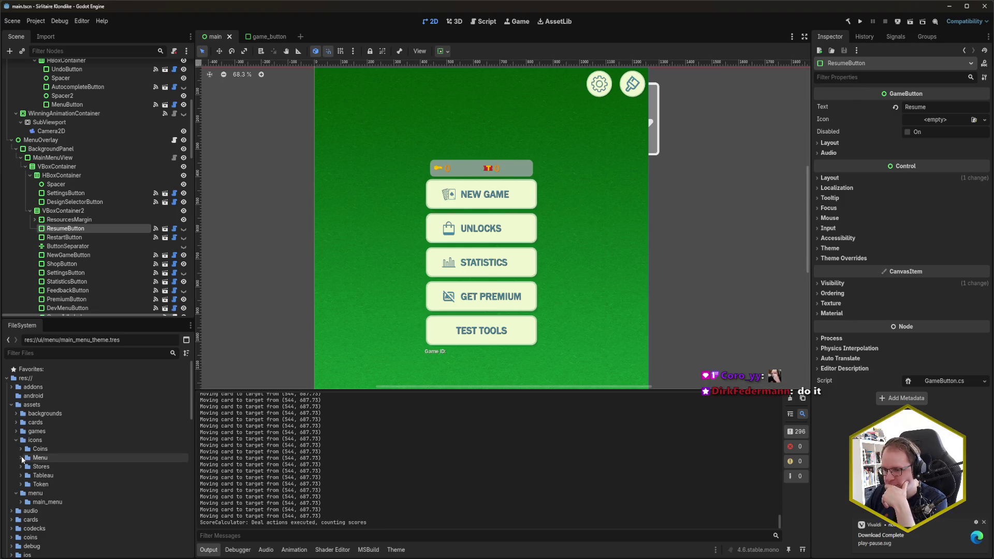
scroll(83, 505, down, 5)
scroll(83, 507, up, 1)
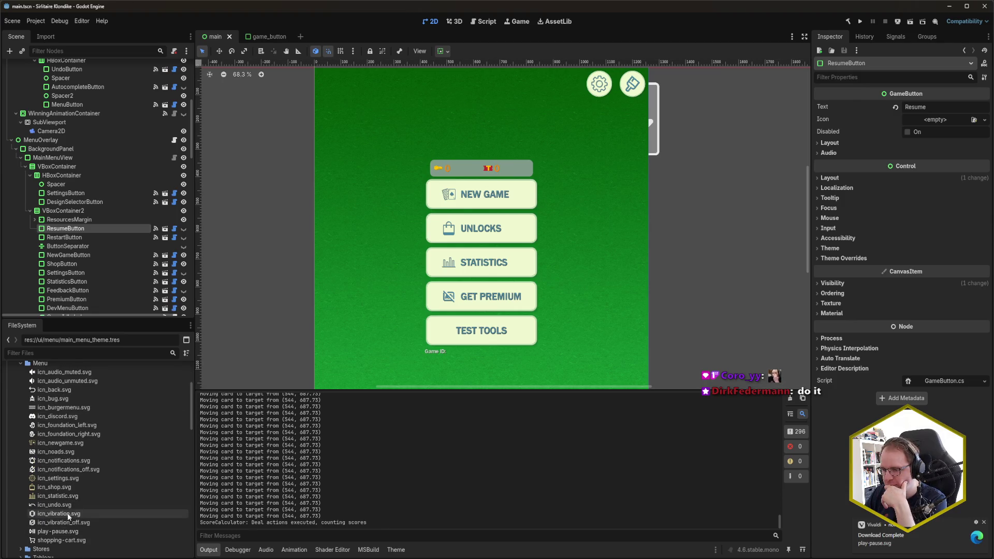
mouse_move(82, 531)
mouse_down()
mouse_move(447, 476)
mouse_move(895, 161)
mouse_move(935, 119)
mouse_up()
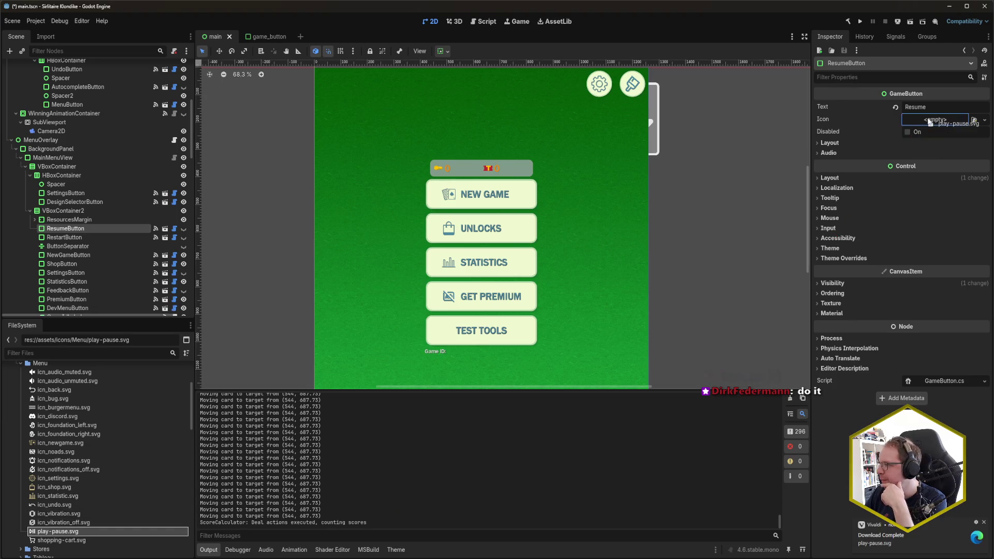
key(ctrl+s)
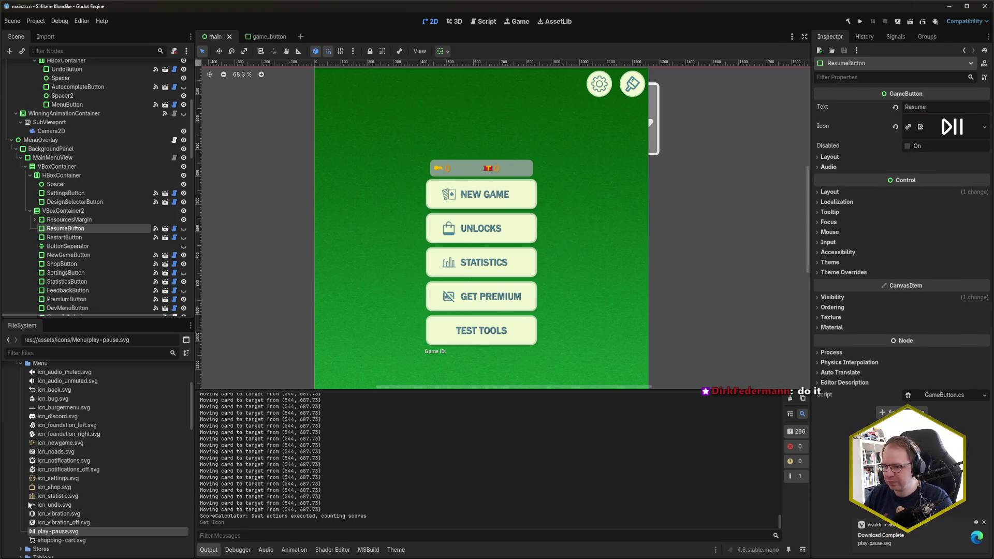
click(68, 237)
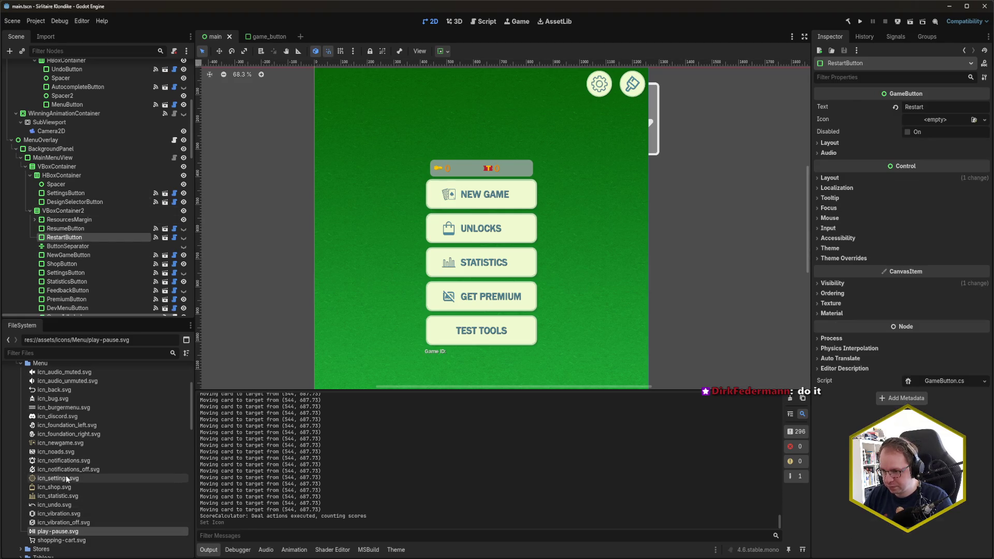
mouse_move(87, 473)
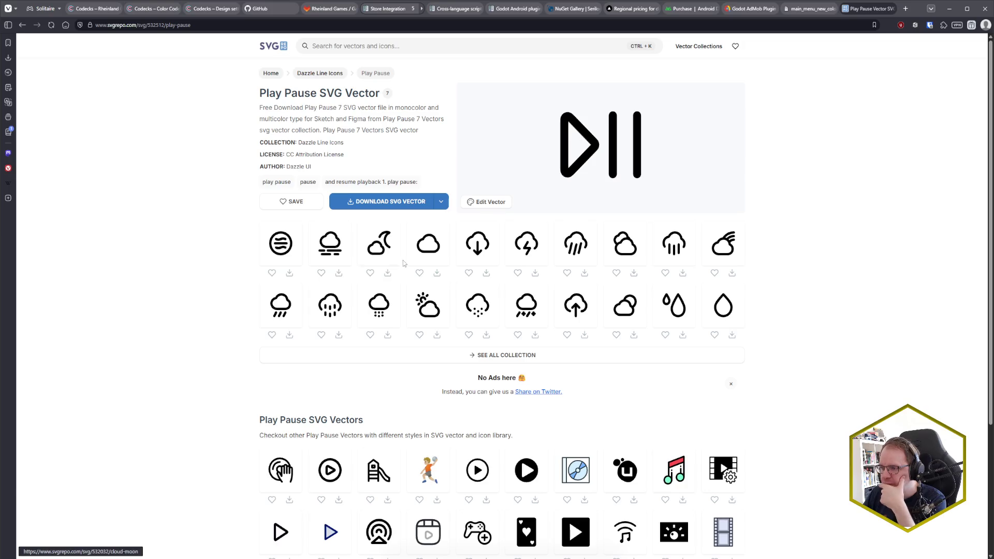
Search SVG Repo for 'rep' to browse replay icons, then begin a new search for restart
scroll(806, 266, down, 3)
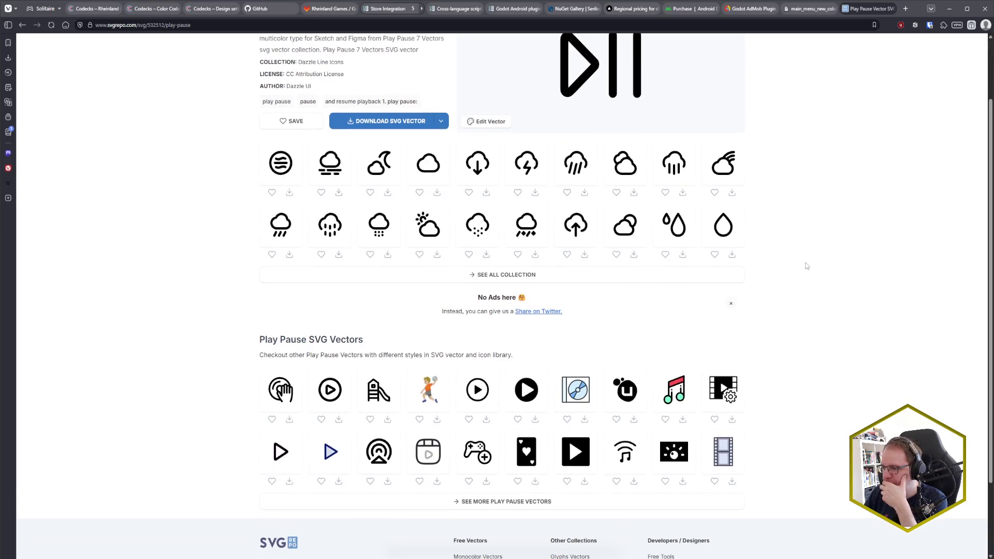
scroll(806, 266, up, 3)
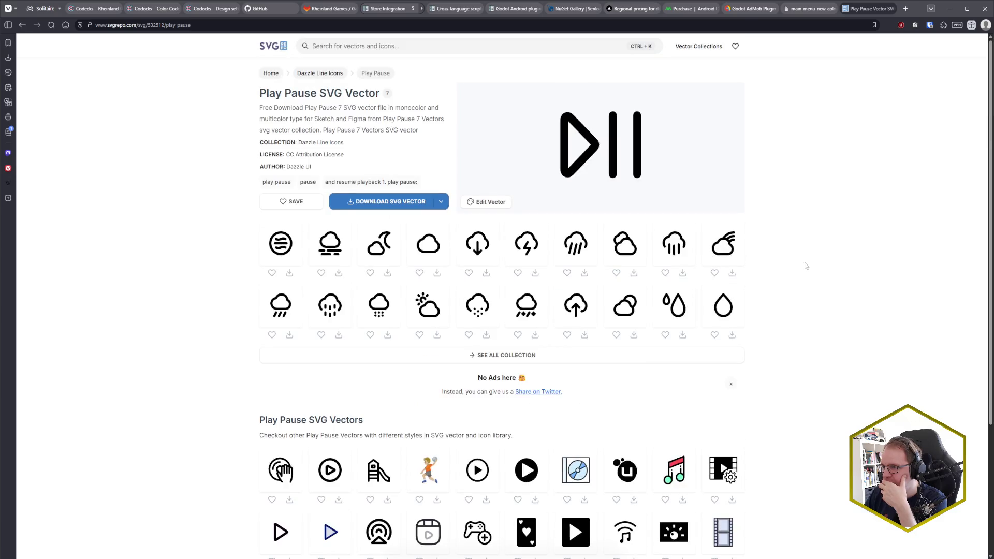
click(403, 50)
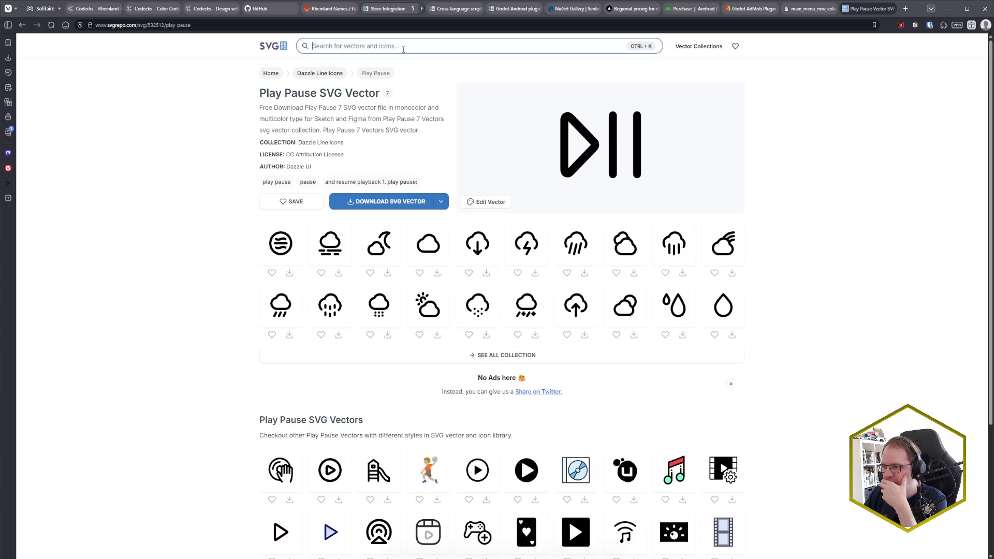
text(rep)
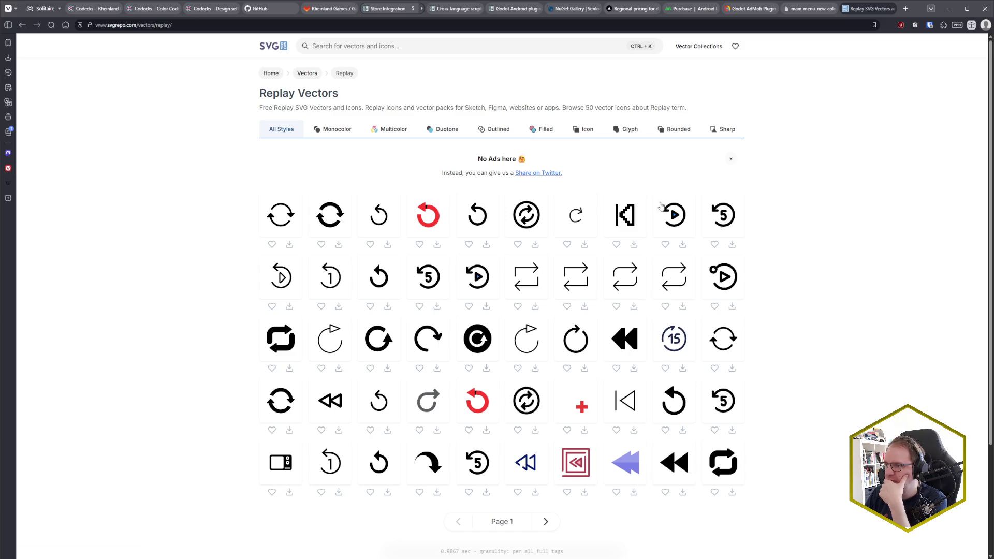
click(359, 45)
Search SVG Repo for 'restart' and open the Debug Restart icon page to get debug-restart.svg
text(restart)
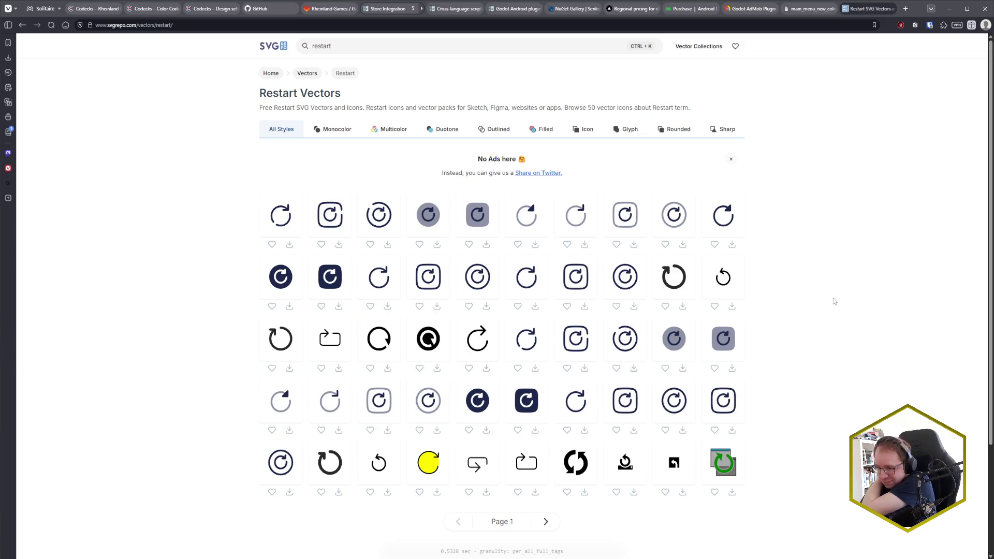
click(282, 340)
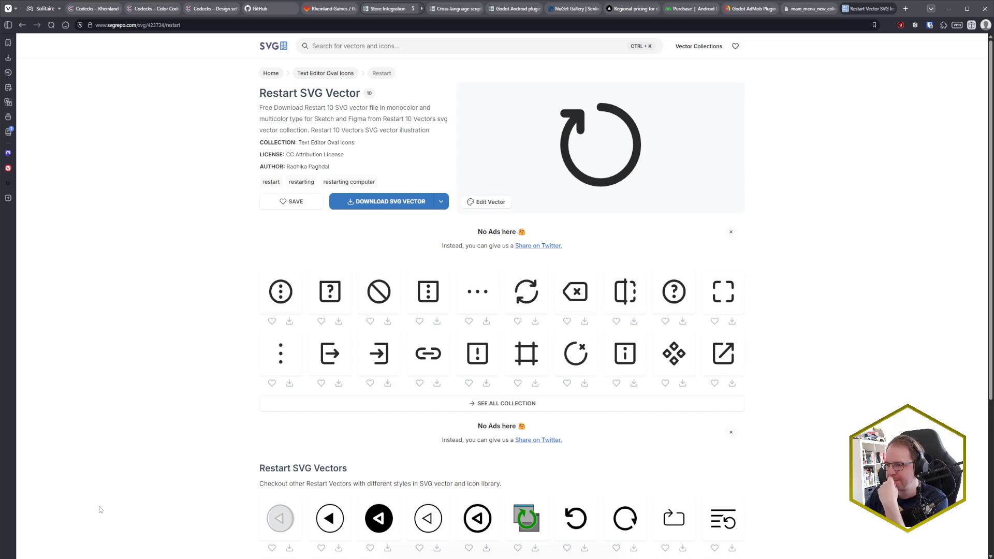
scroll(169, 495, down, 2)
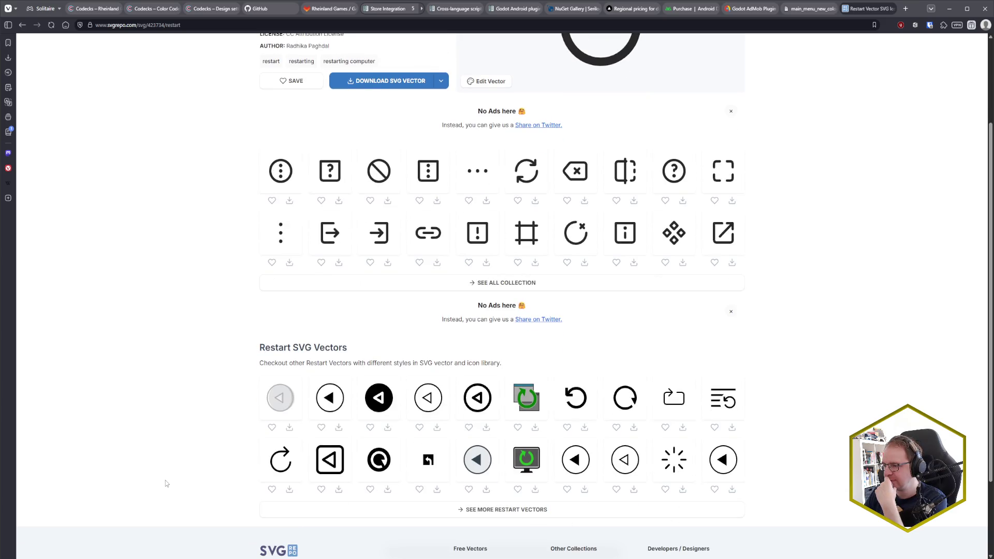
scroll(166, 483, up, 2)
scroll(166, 483, down, 4)
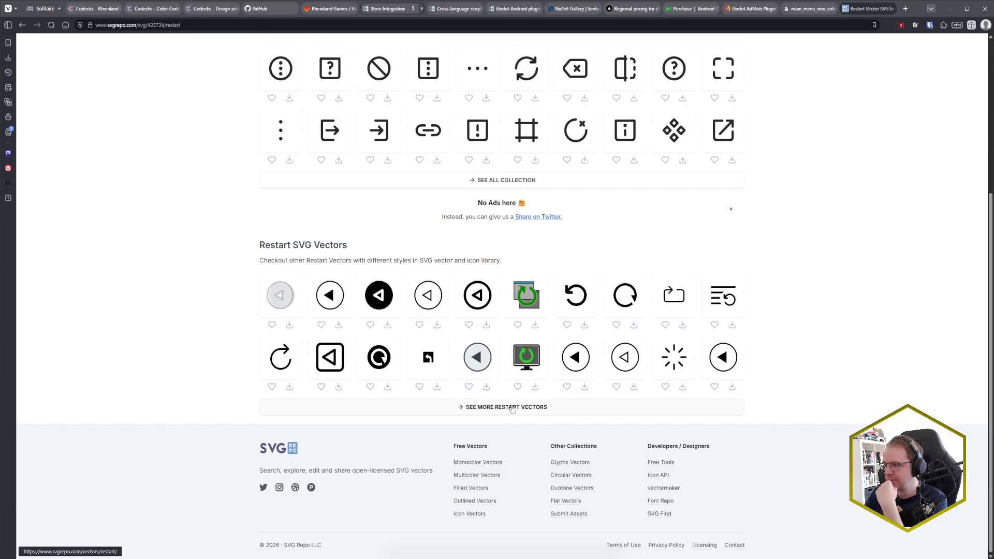
click(576, 296)
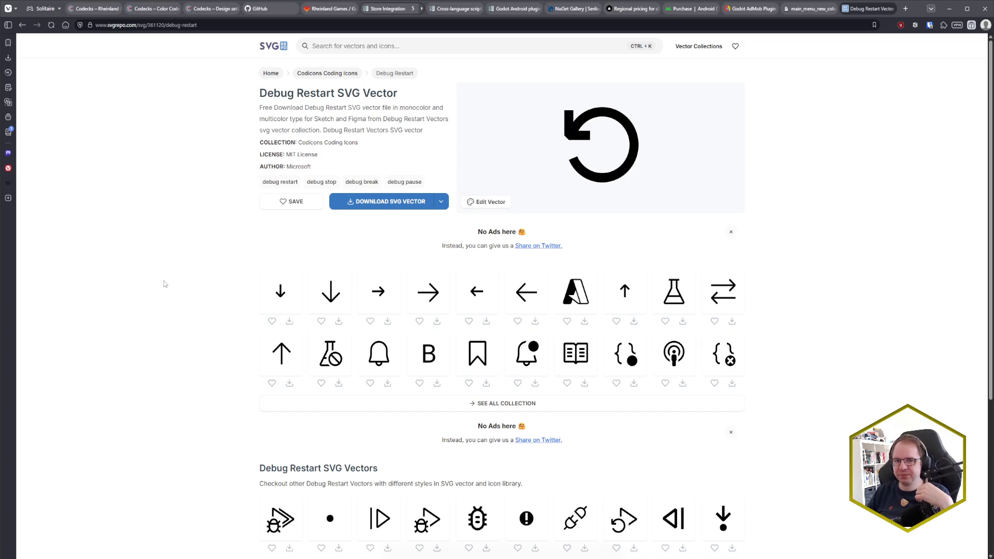
key(alt+Tab)
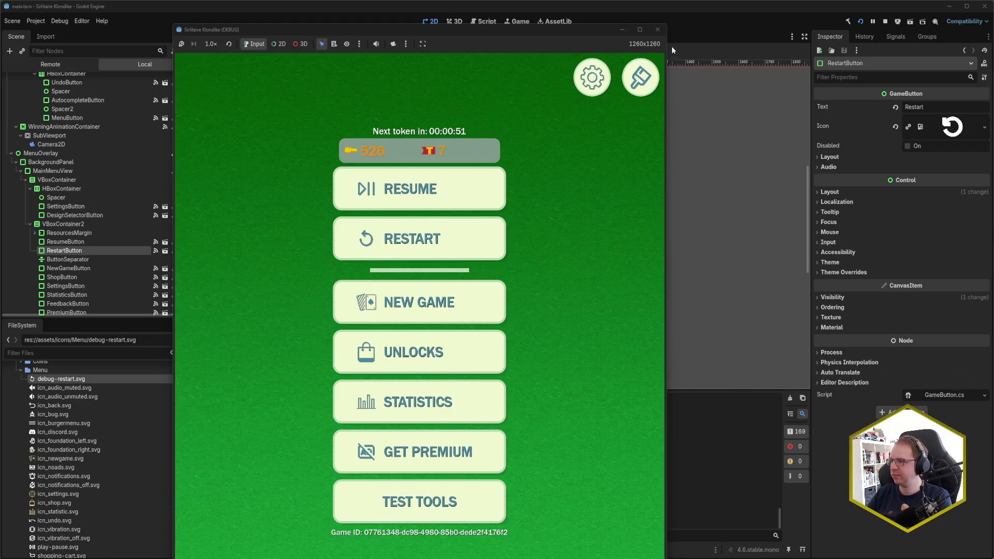
Close the running Solitaire debug game and select BackgroundPanel in the Scene tree
click(661, 33)
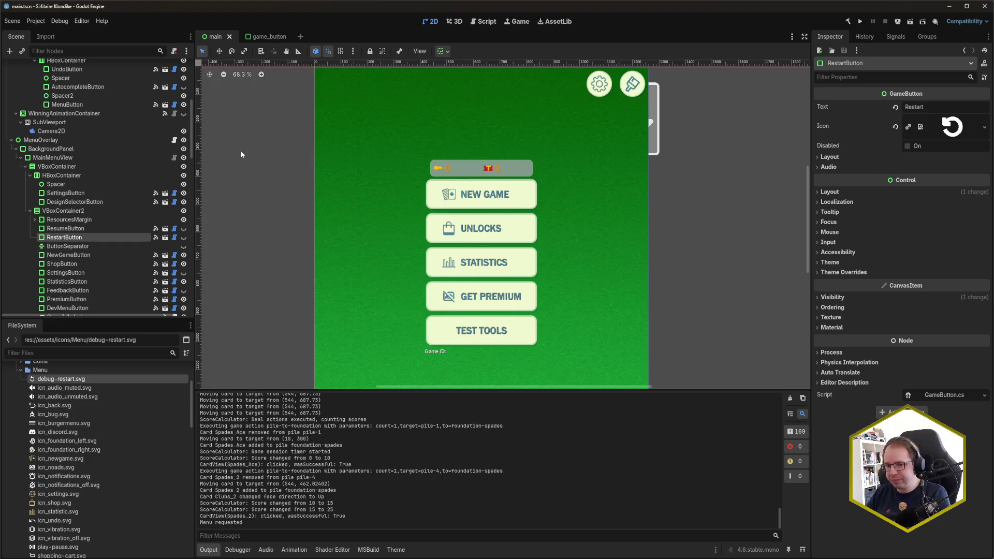
click(72, 149)
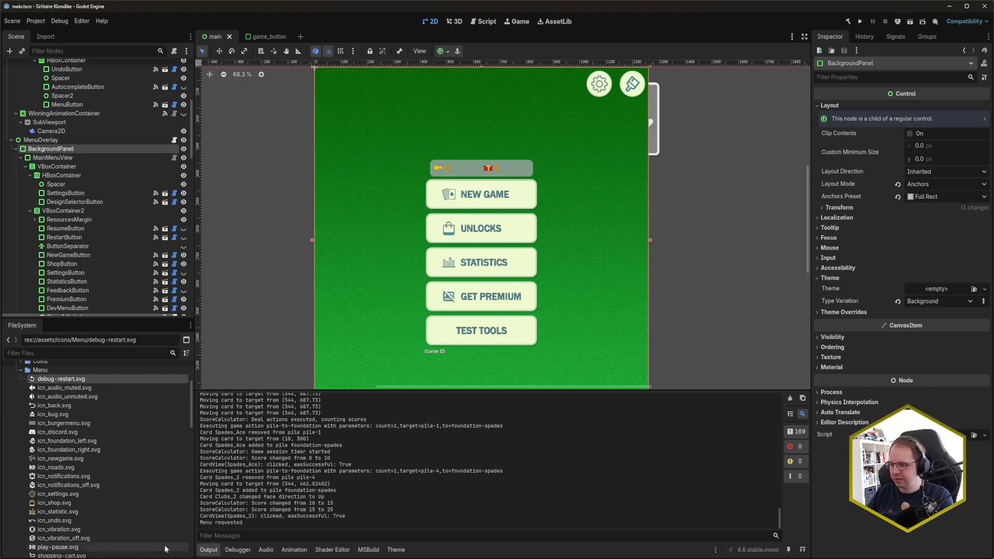
Show the menu theme's Background type and inspect its StyleBoxTexture in the theme editor
click(396, 549)
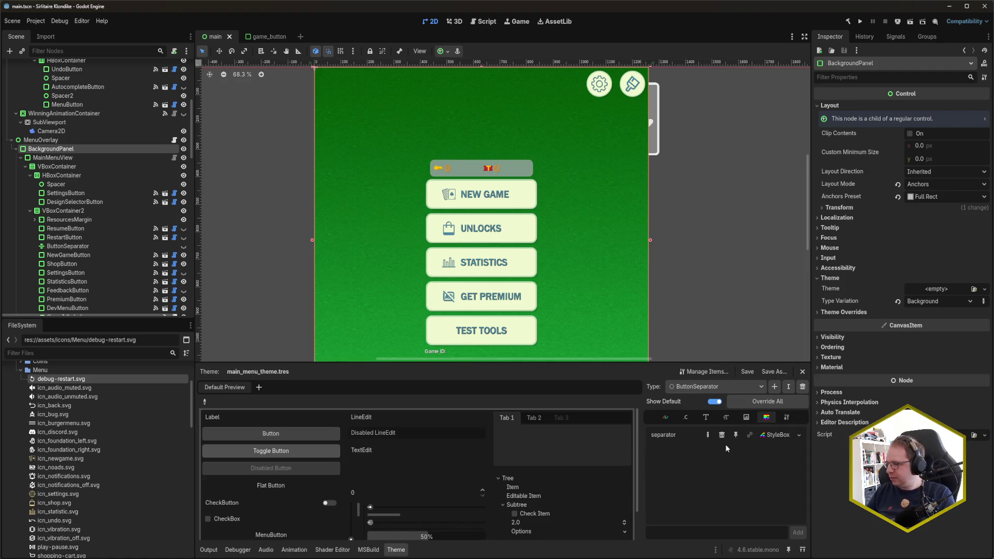
click(740, 392)
click(739, 403)
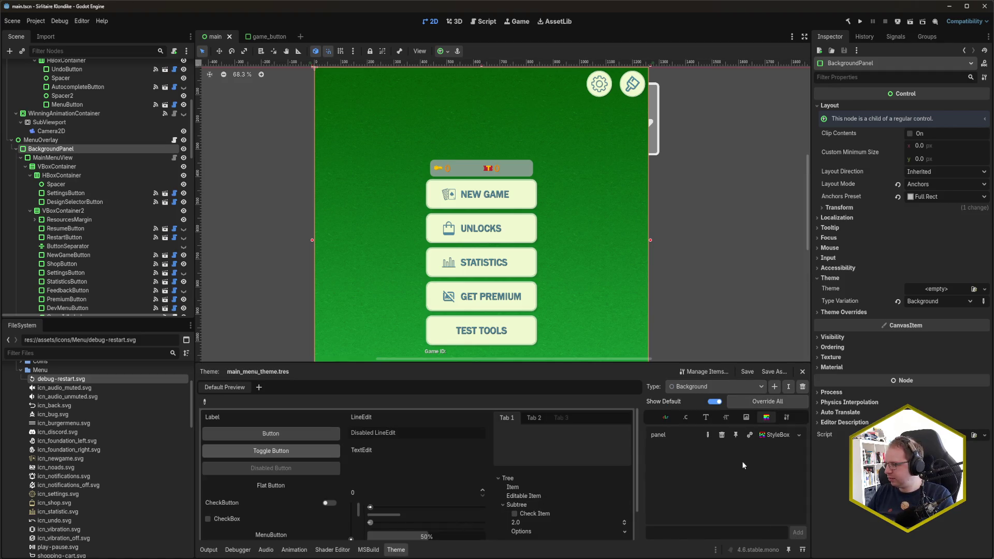
click(60, 370)
click(20, 370)
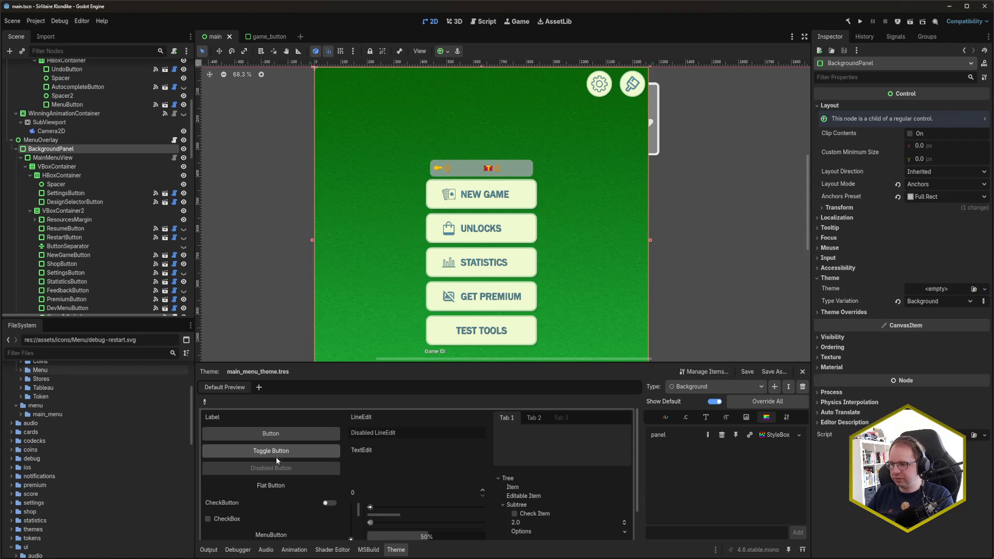
click(778, 436)
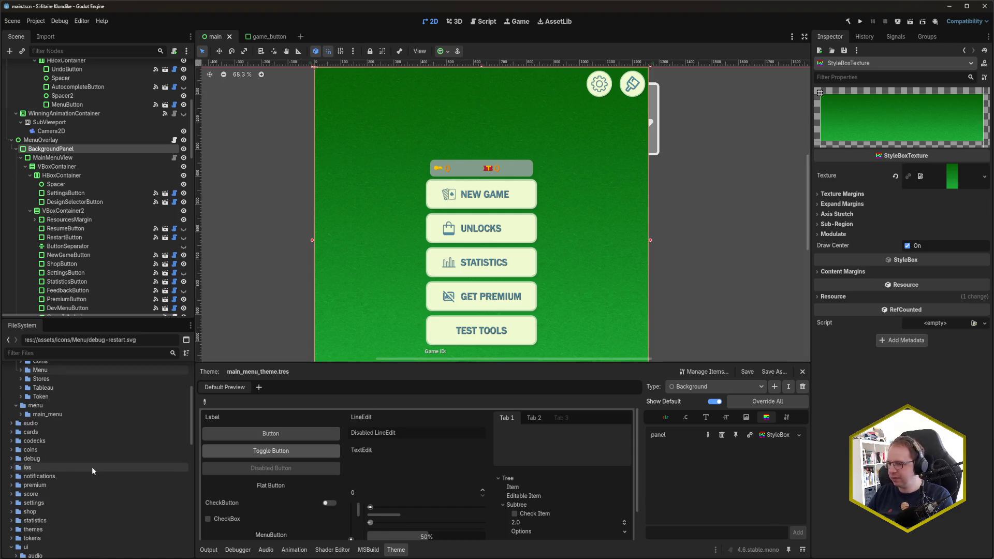
Set default_bg_tablet.png from main_menu/app_bg as the background texture, save, and run the game
scroll(81, 473, up, 3)
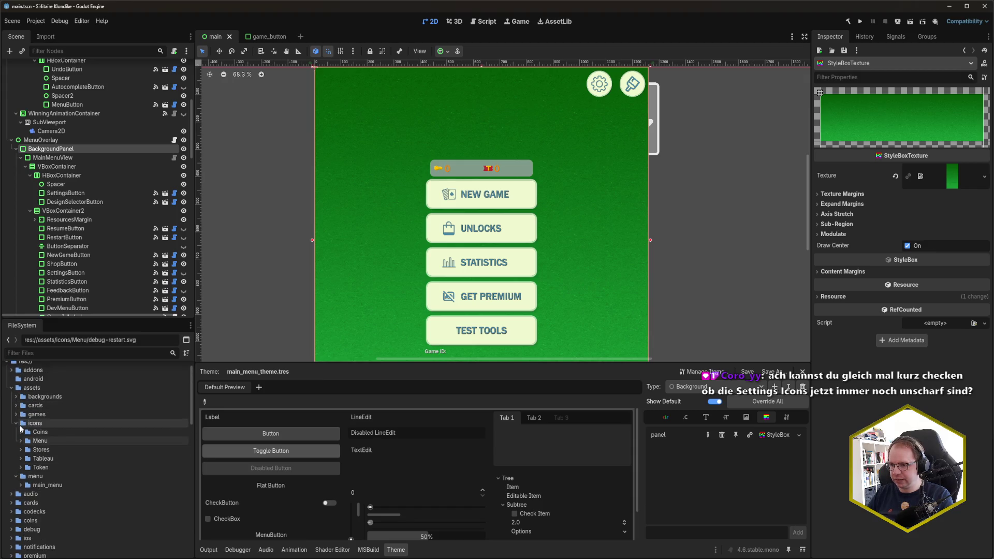
click(21, 485)
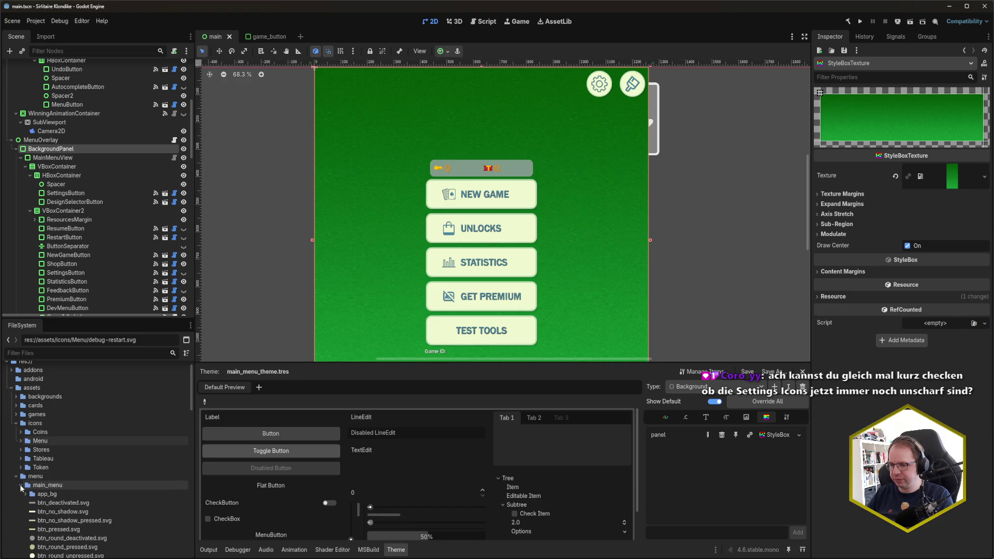
scroll(123, 462, down, 1)
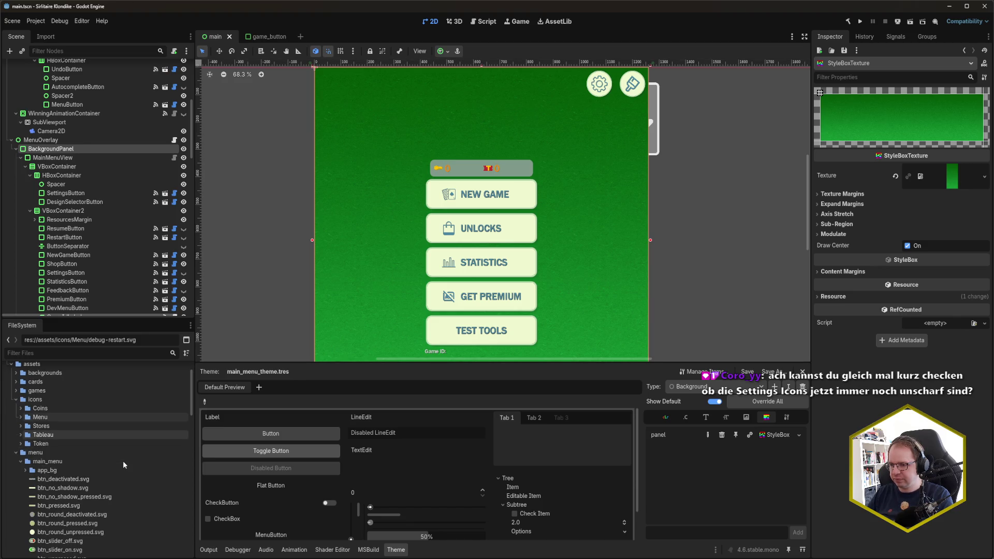
scroll(123, 465, down, 5)
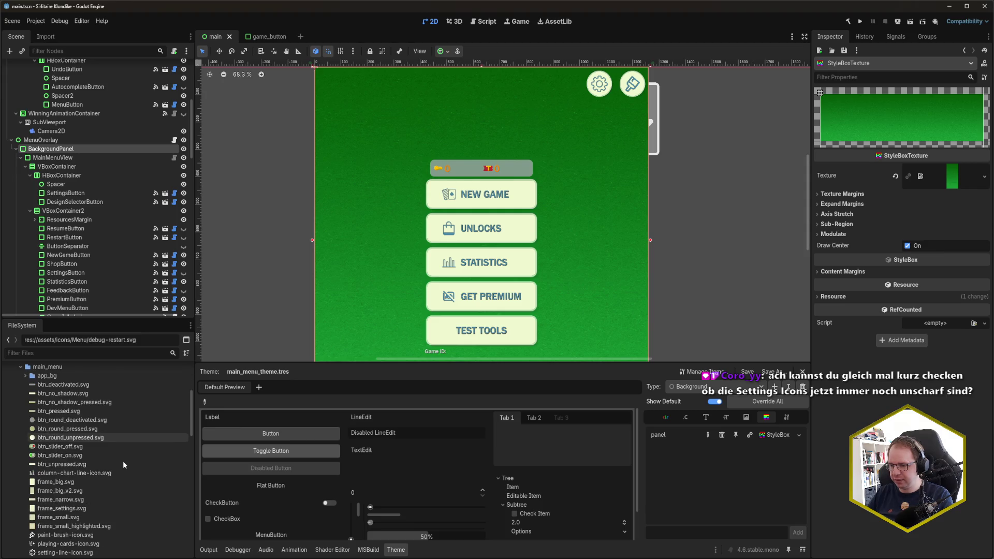
scroll(123, 465, down, 1)
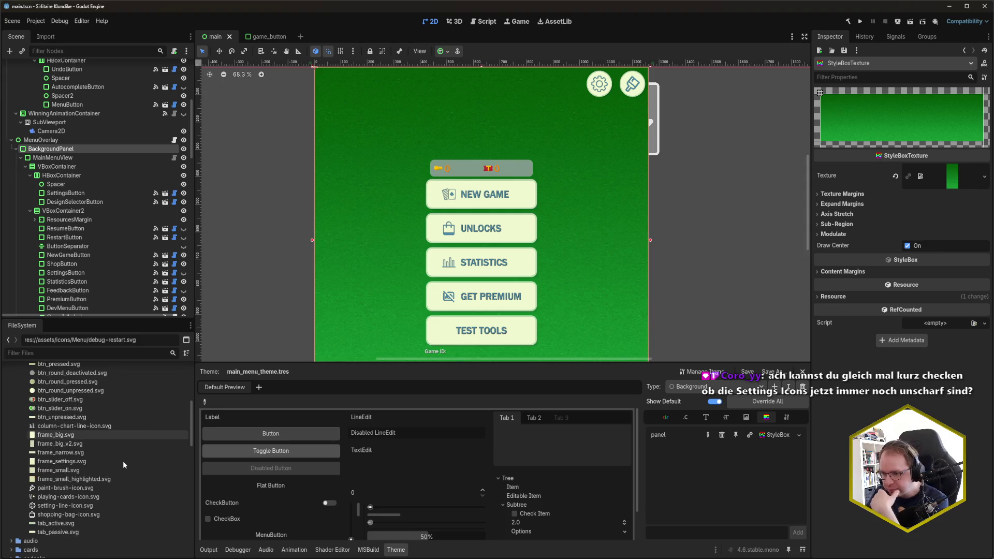
scroll(123, 464, up, 1)
scroll(124, 464, up, 1)
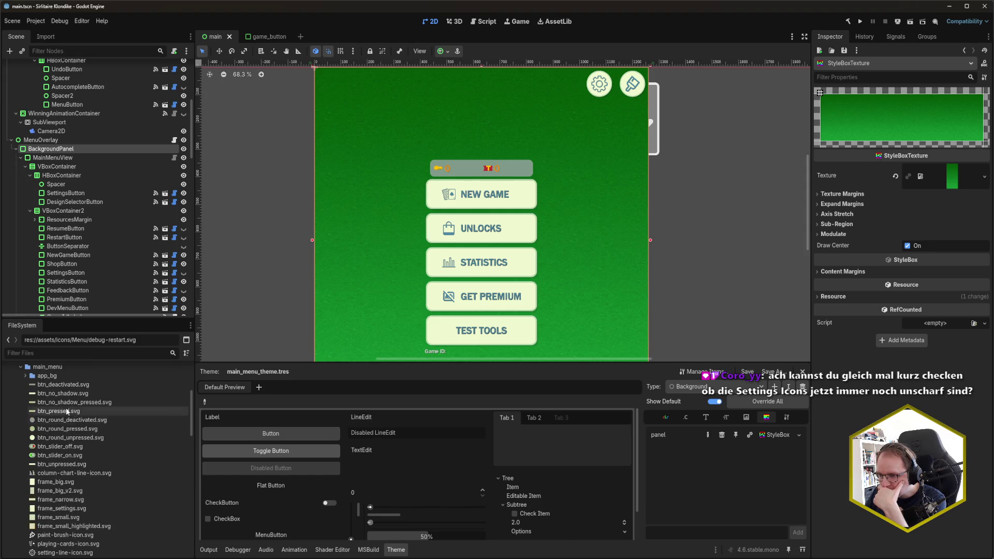
click(25, 375)
scroll(69, 441, up, 1)
mouse_move(99, 416)
mouse_down()
mouse_move(466, 310)
mouse_move(860, 292)
mouse_move(927, 233)
mouse_move(953, 182)
mouse_up()
key(ctrl+s)
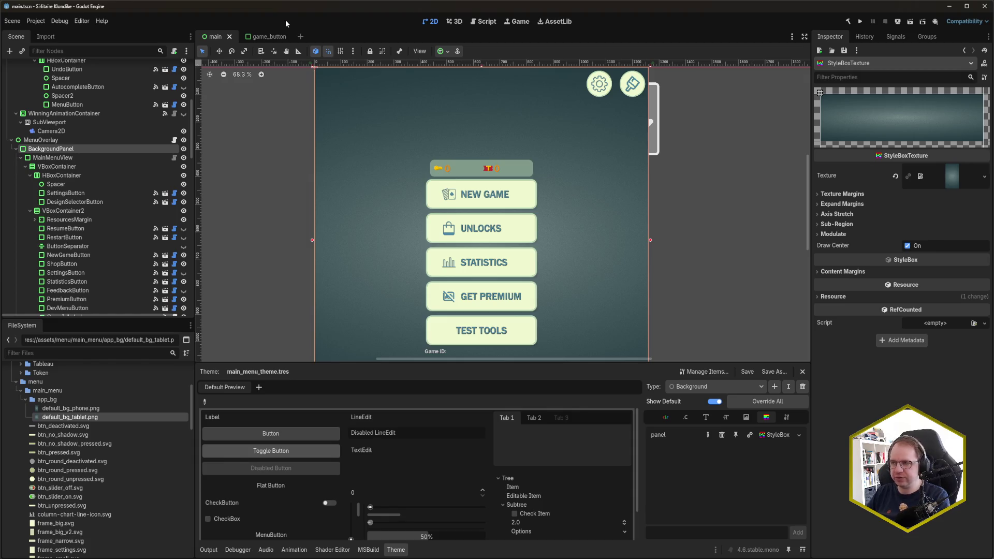
key(F5)
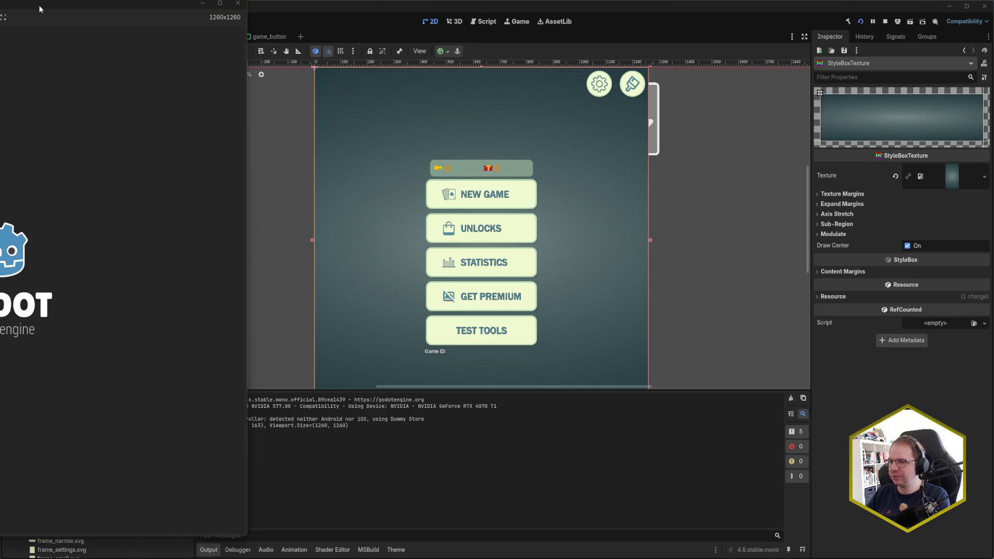
In the game's Settings, toggle sound mute and the hand setting back and forth, then exit the game
mouse_move(39, 5)
mouse_down()
mouse_move(470, 33)
mouse_move(468, 18)
mouse_up()
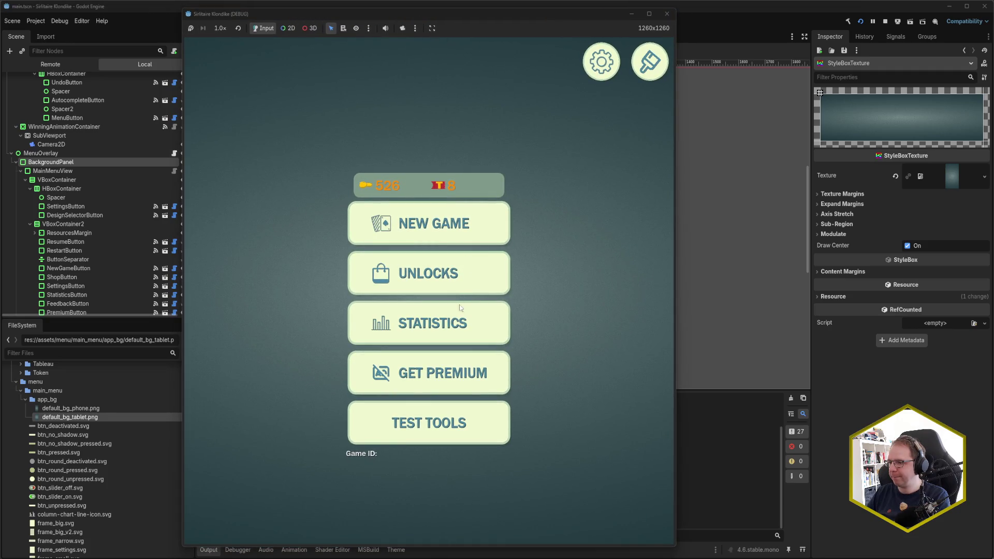
click(600, 62)
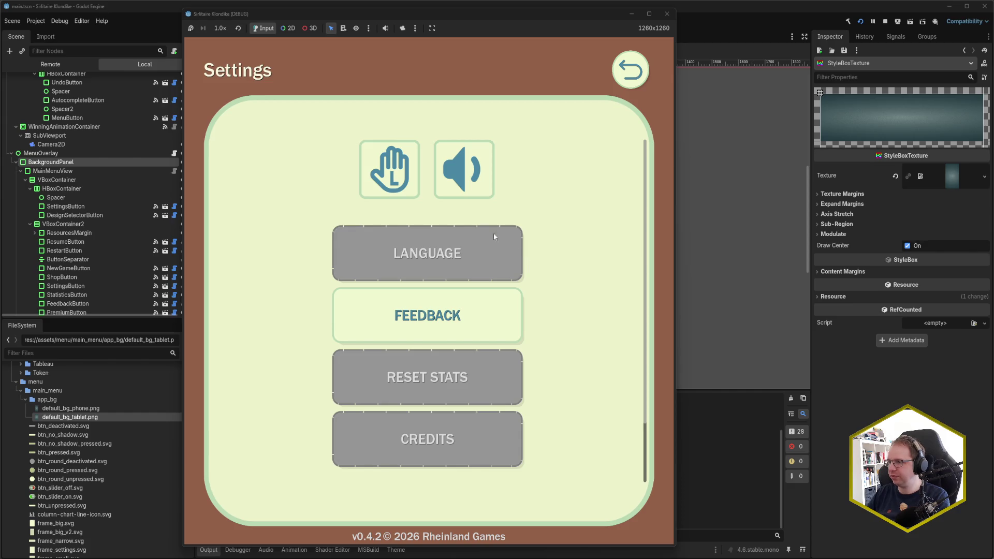
click(466, 178)
click(479, 176)
click(479, 176)
click(386, 181)
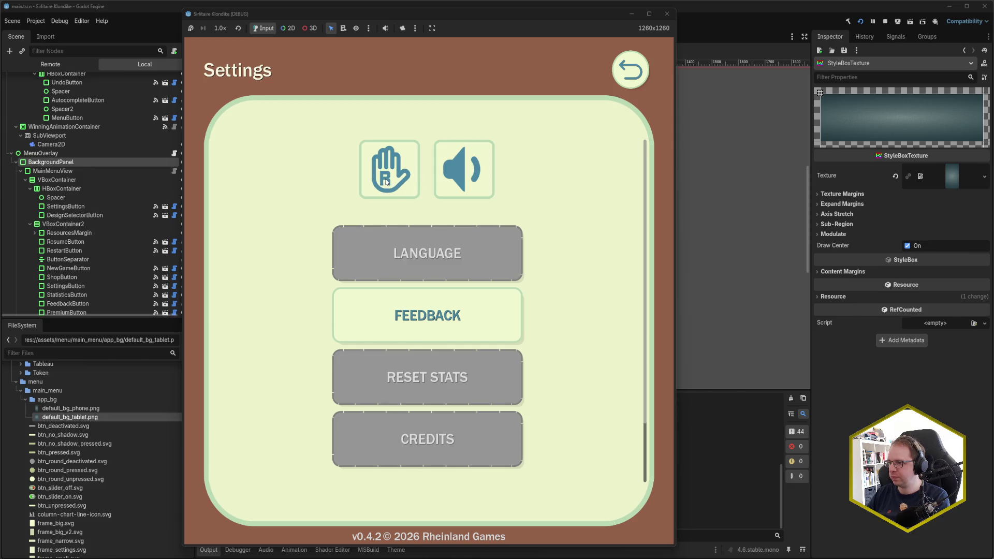
click(385, 181)
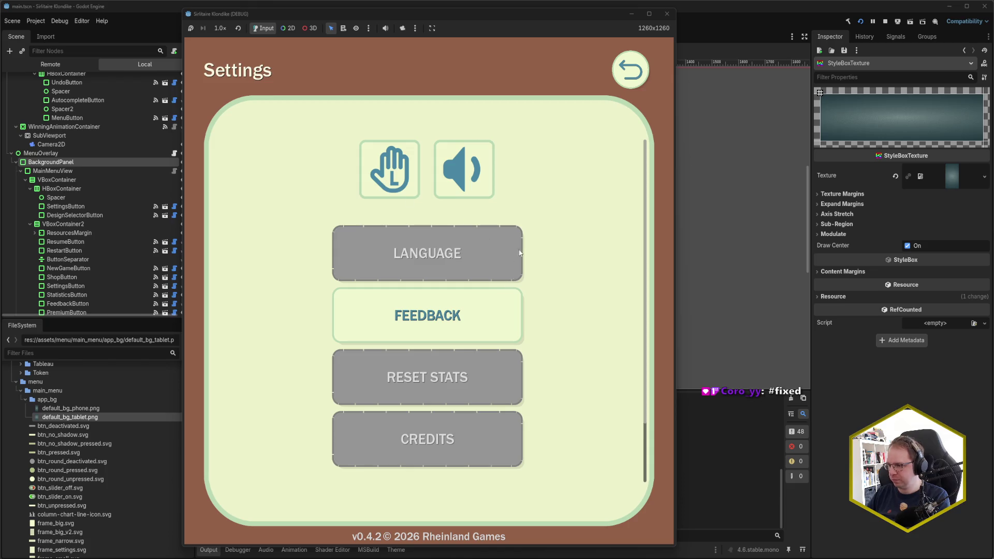
key(Escape)
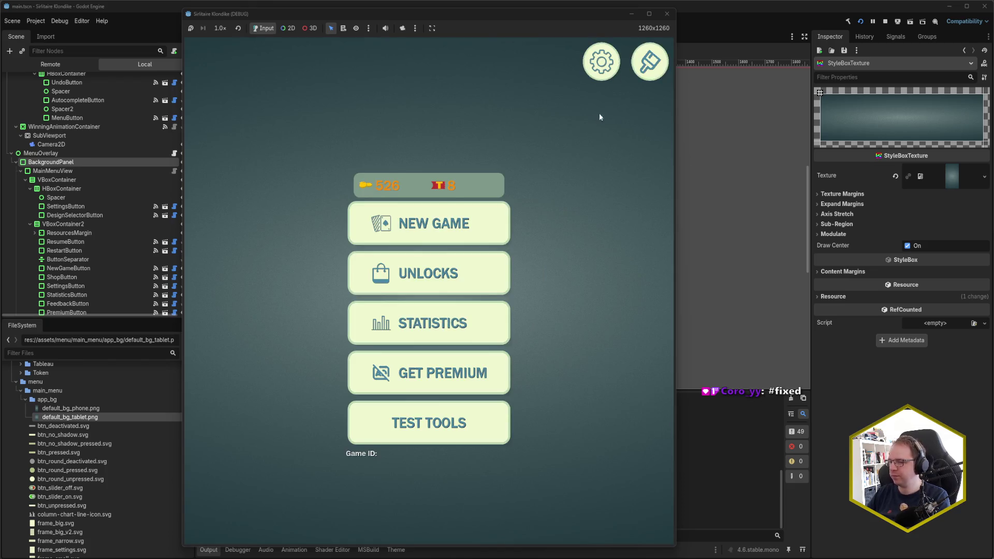
click(667, 14)
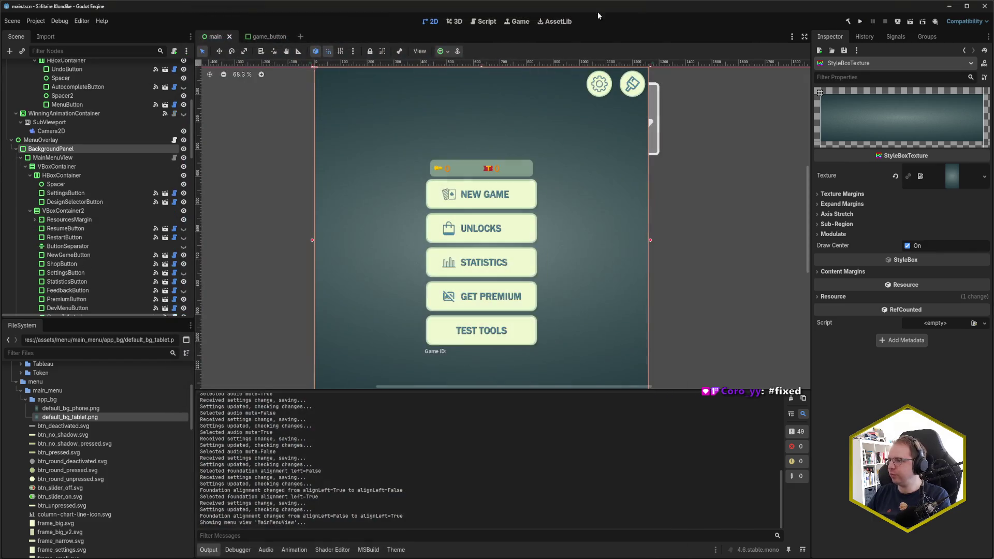
Save the scene and deploy the game to the Samsung SM-T720 tablet
key(ctrl+s)
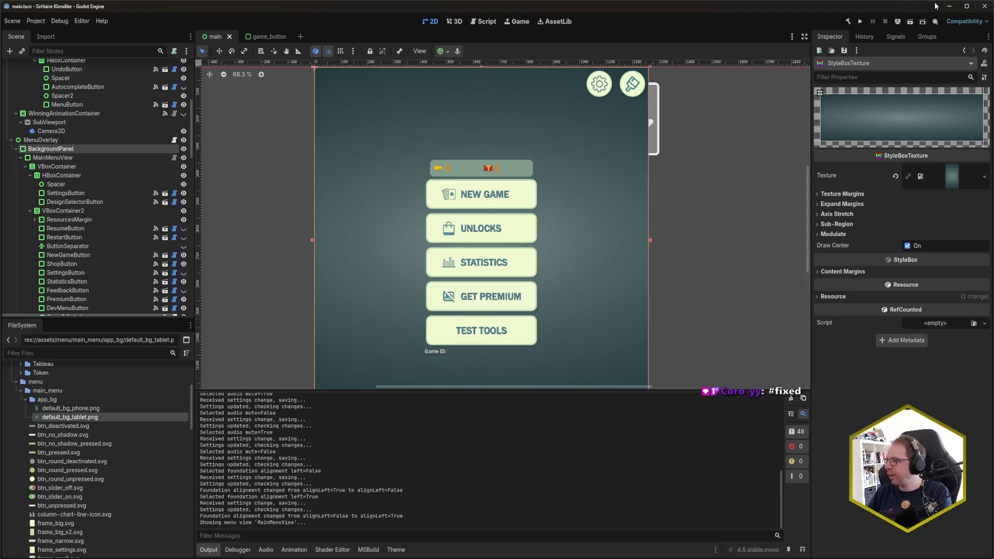
click(898, 21)
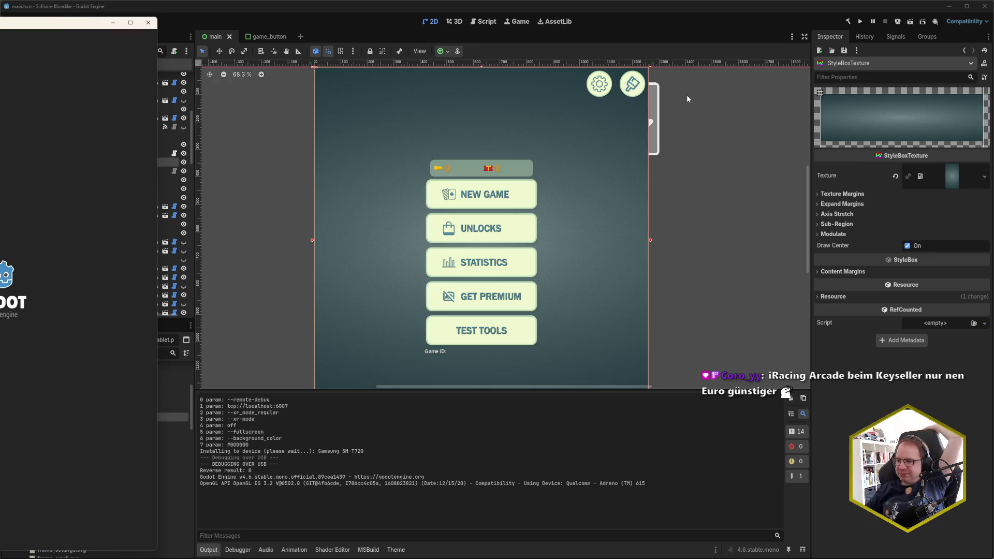
Center the SM-T720 game window and restart Solitaire from the pause menu for a fresh deal
mouse_move(29, 26)
mouse_down()
mouse_move(398, 28)
mouse_move(387, 28)
mouse_up()
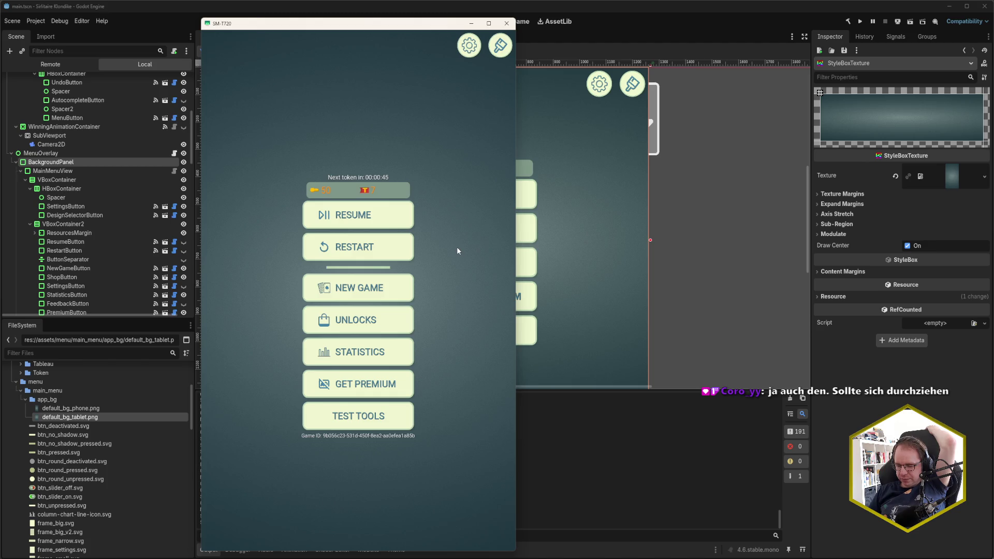
key(Escape)
key(Escape)
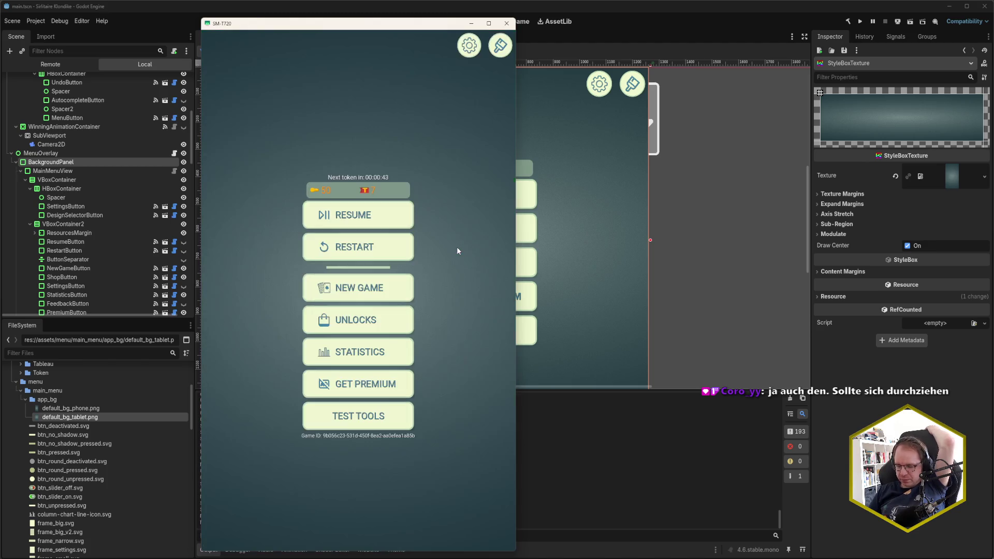
key(r)
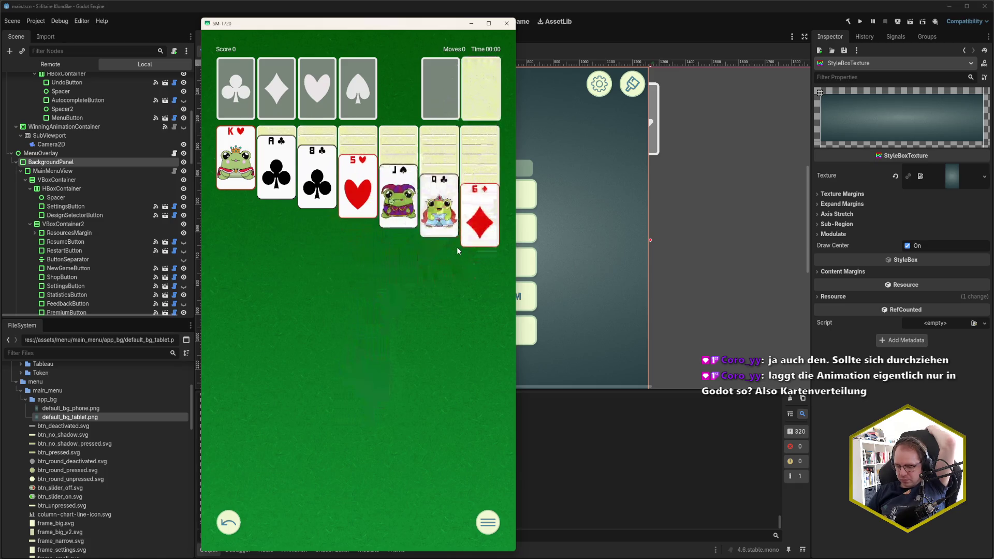
Close the SM-T720 tablet game window
click(506, 23)
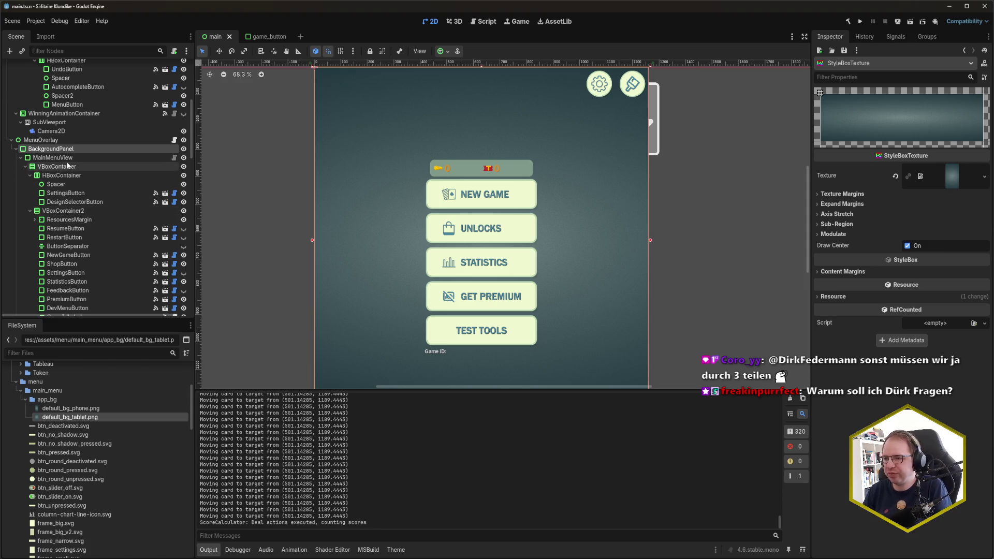
Select and expand StatisticsView in the Scene dock, then collapse the menu folder in FileSystem
scroll(52, 171, down, 5)
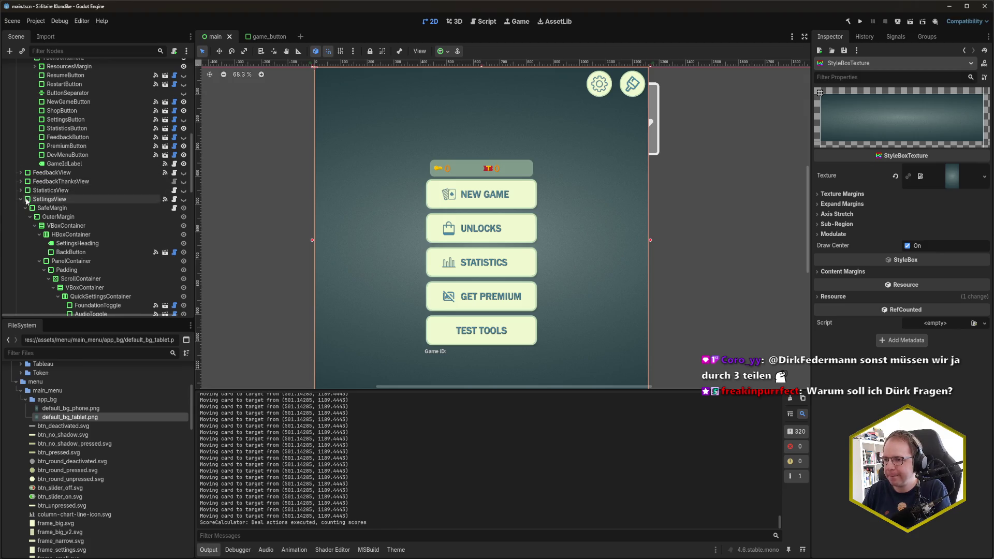
click(22, 192)
click(46, 191)
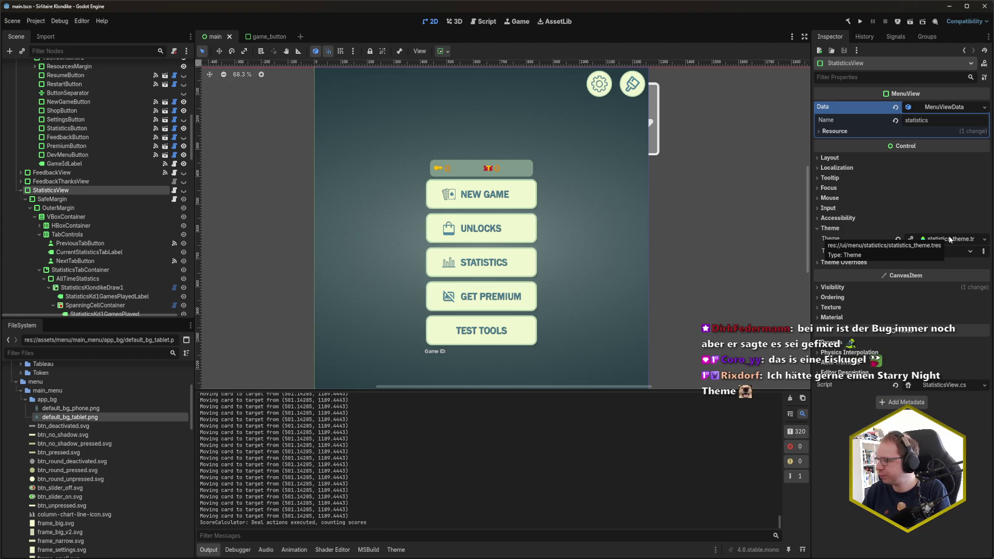
click(18, 383)
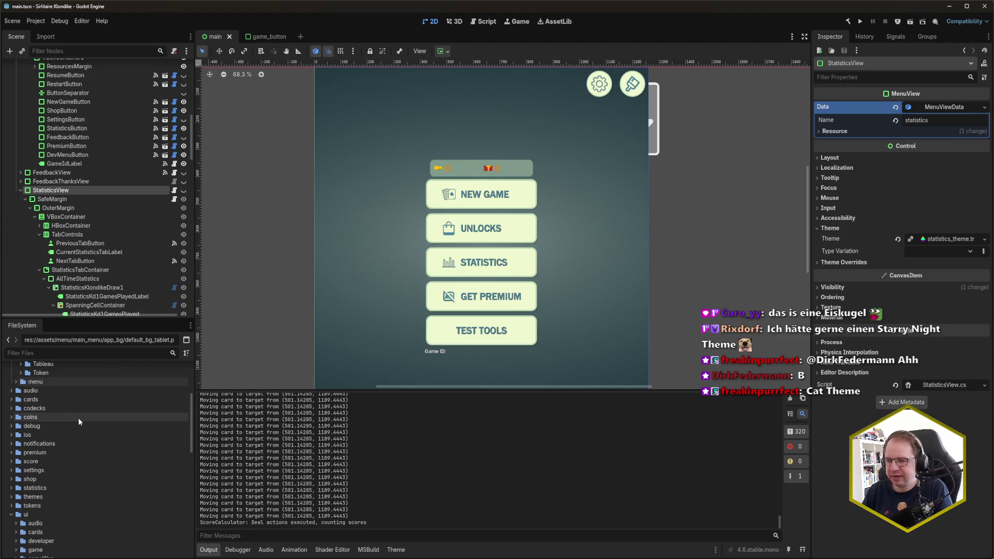
Expand ui/menu/settings in FileSystem and open settings_theme.tres in the Theme editor
scroll(79, 417, down, 5)
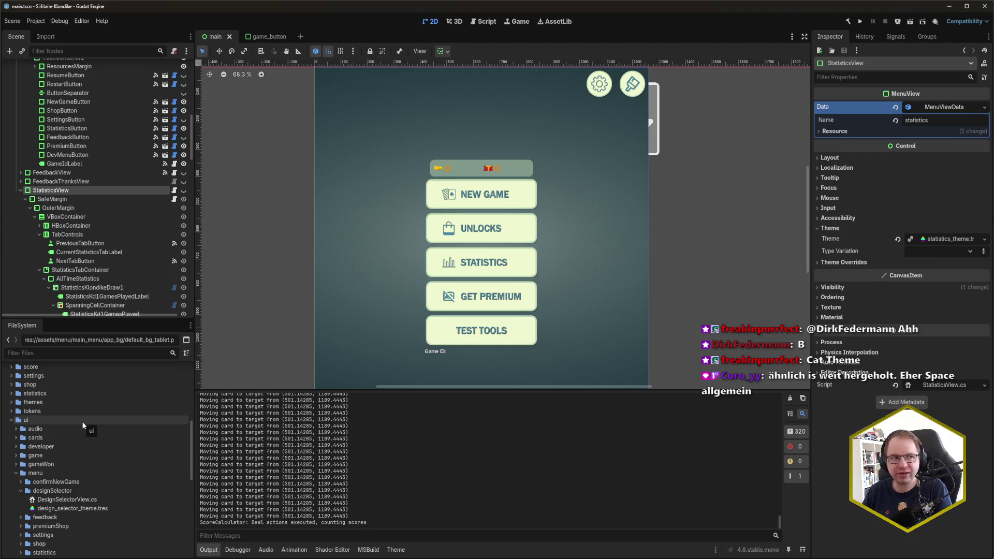
scroll(83, 424, down, 3)
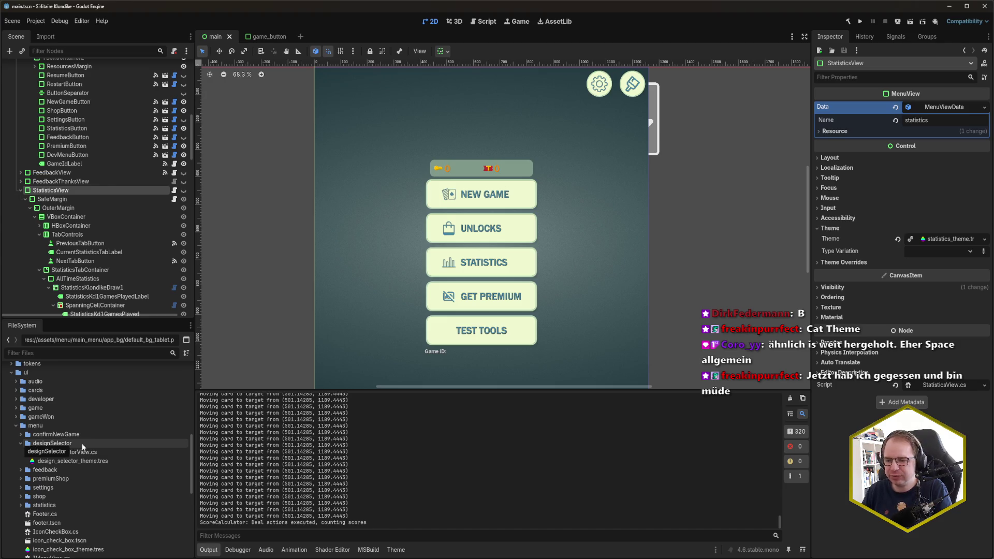
scroll(82, 443, down, 5)
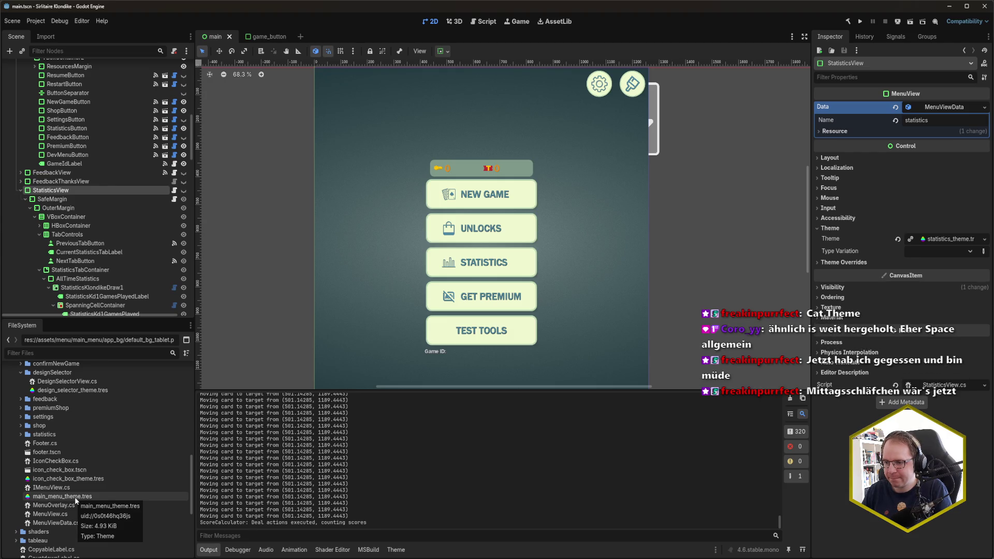
click(21, 417)
scroll(118, 495, down, 3)
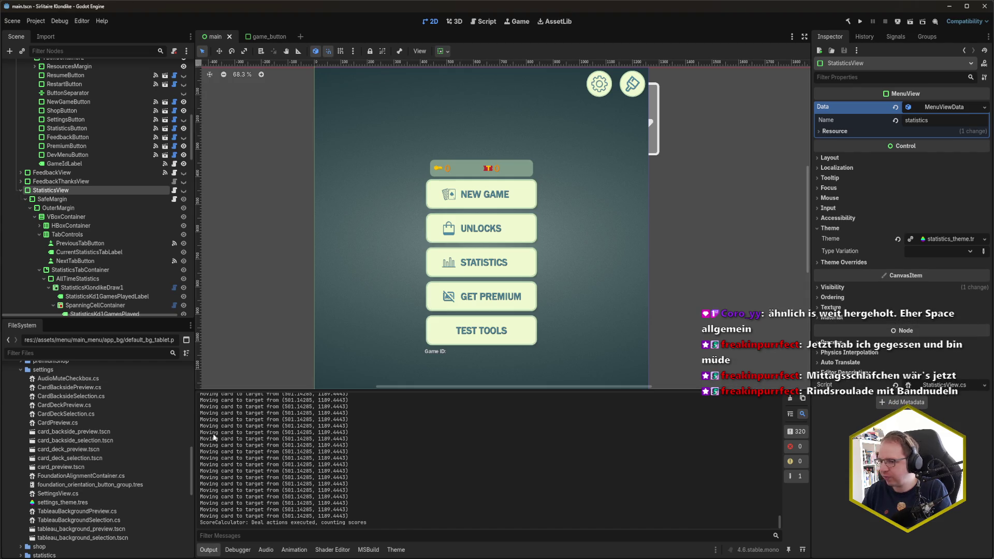
double_click(91, 502)
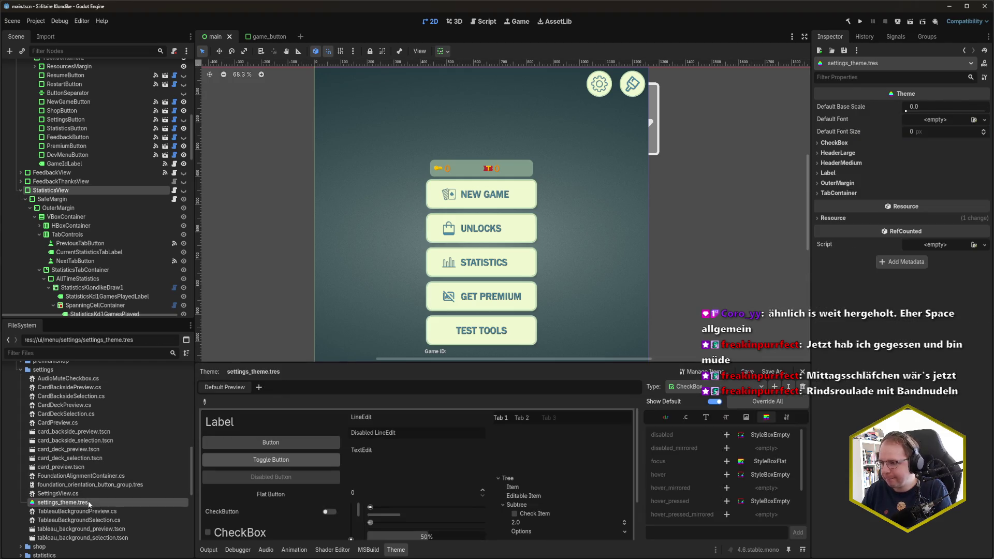
click(728, 391)
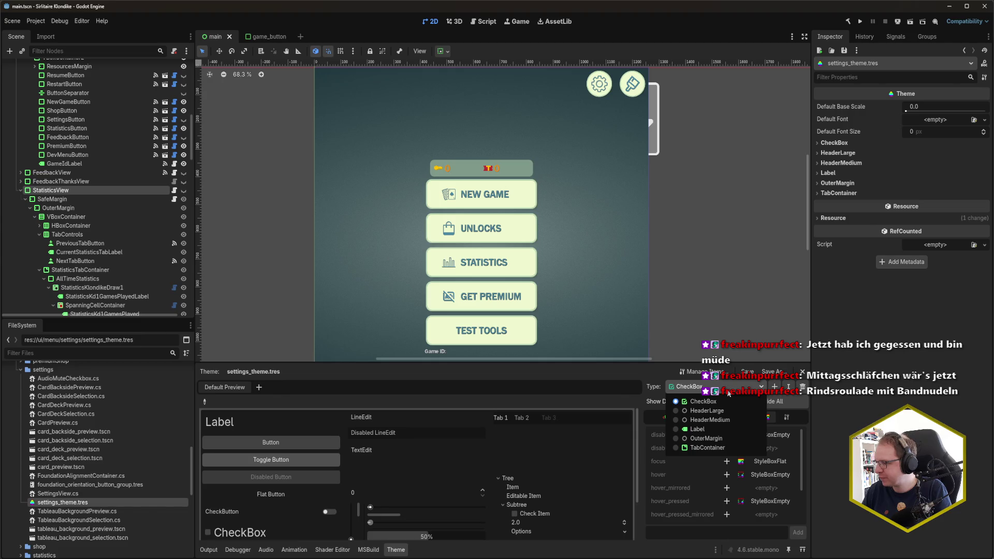
click(728, 394)
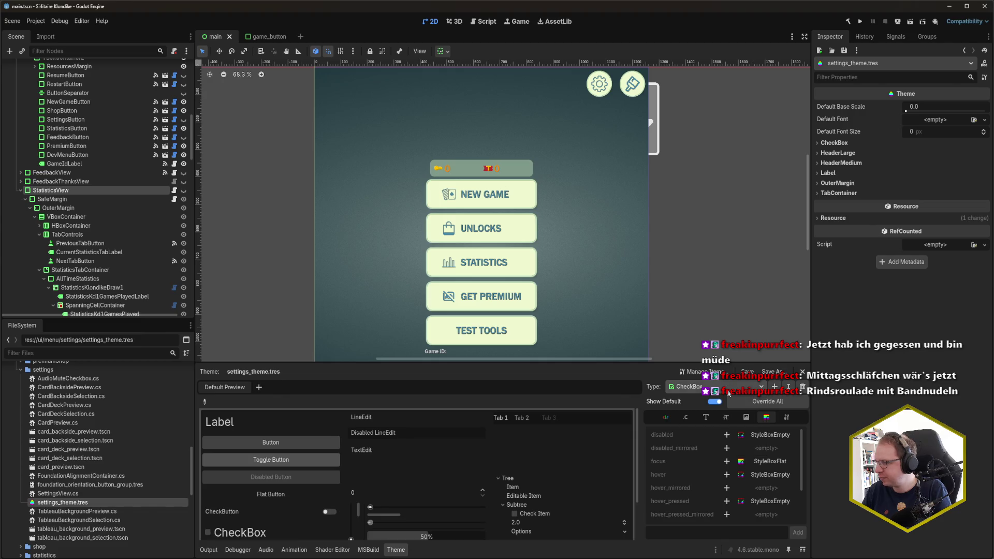
click(61, 190)
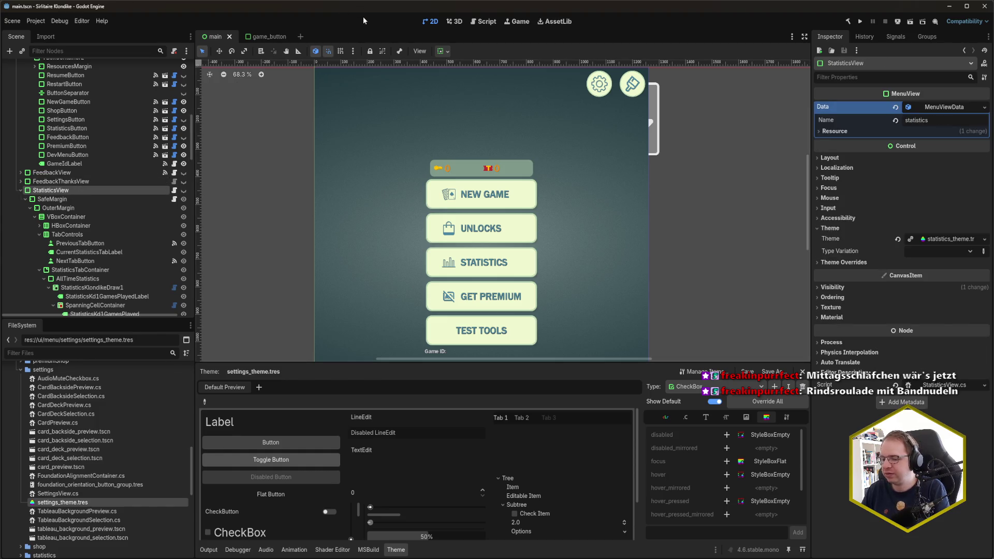
click(21, 191)
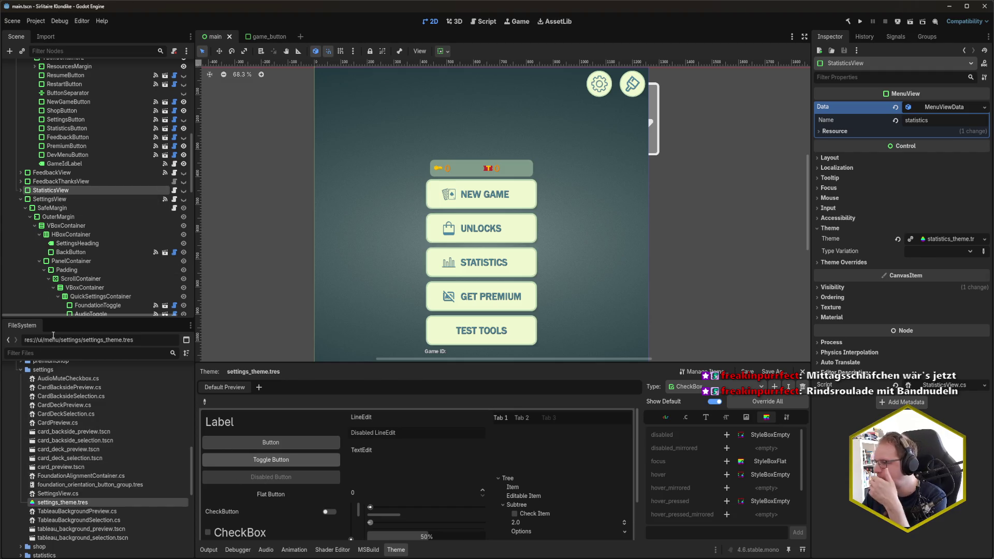
double_click(111, 191)
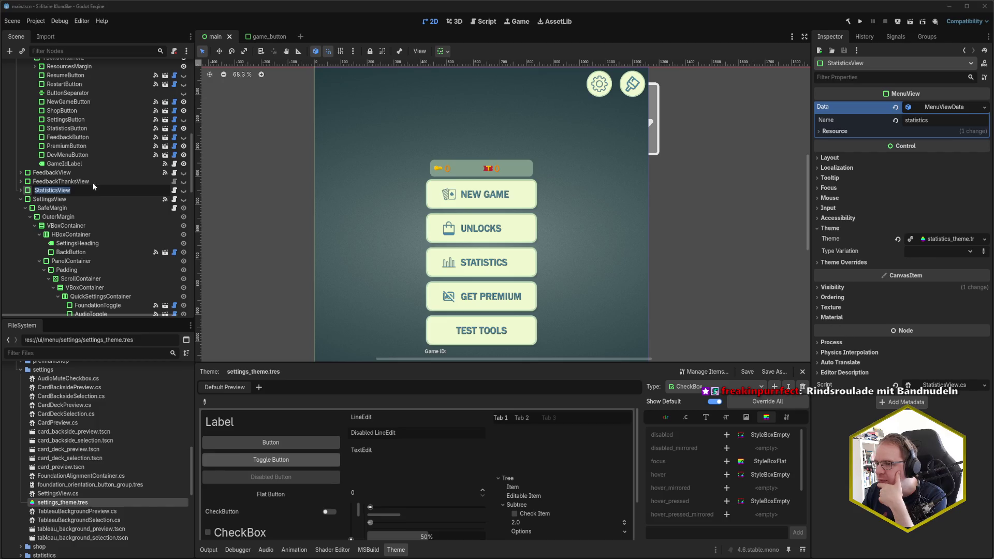
click(91, 200)
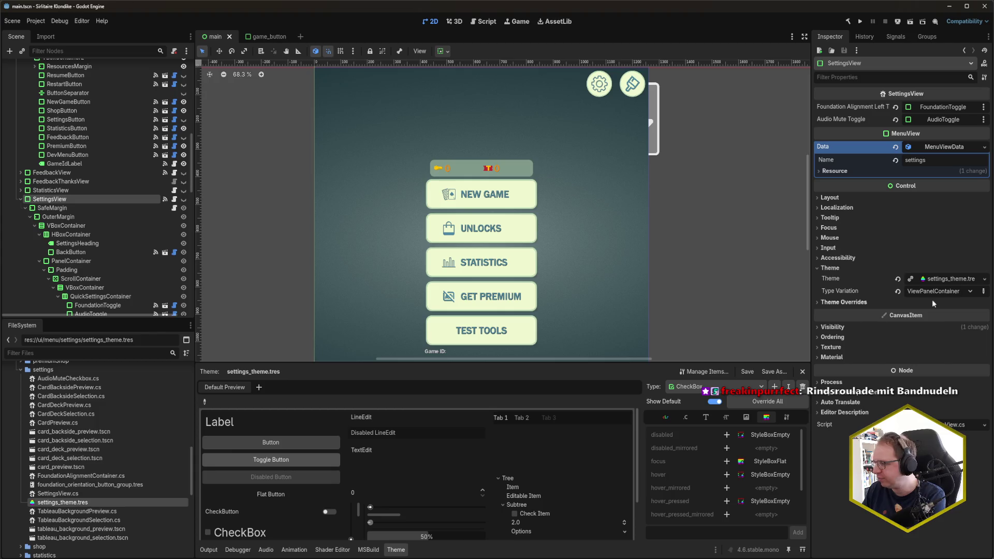
click(714, 386)
click(714, 387)
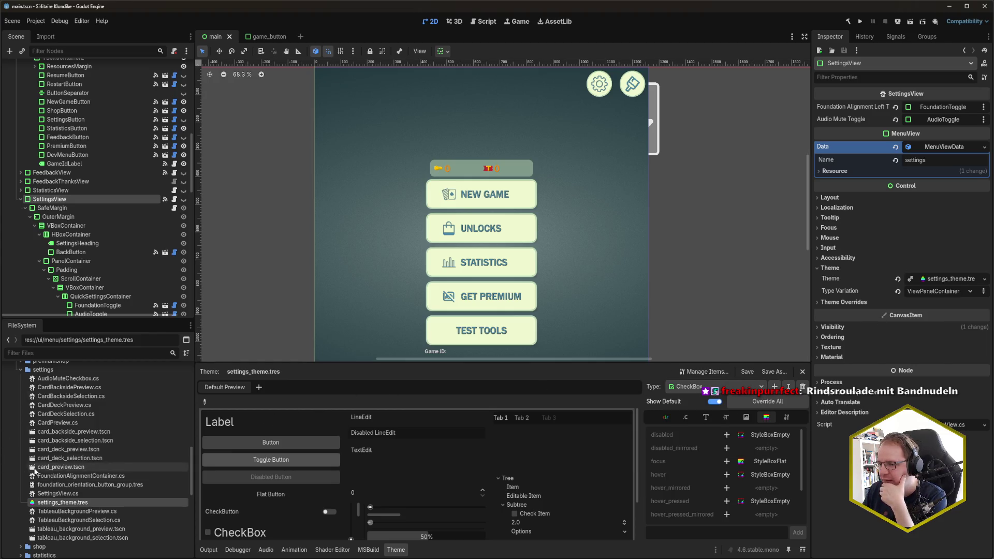
scroll(78, 465, down, 5)
Delete ViewPanelContainer's panel StyleBox in main_menu_theme.tres, save, and launch the game
click(77, 499)
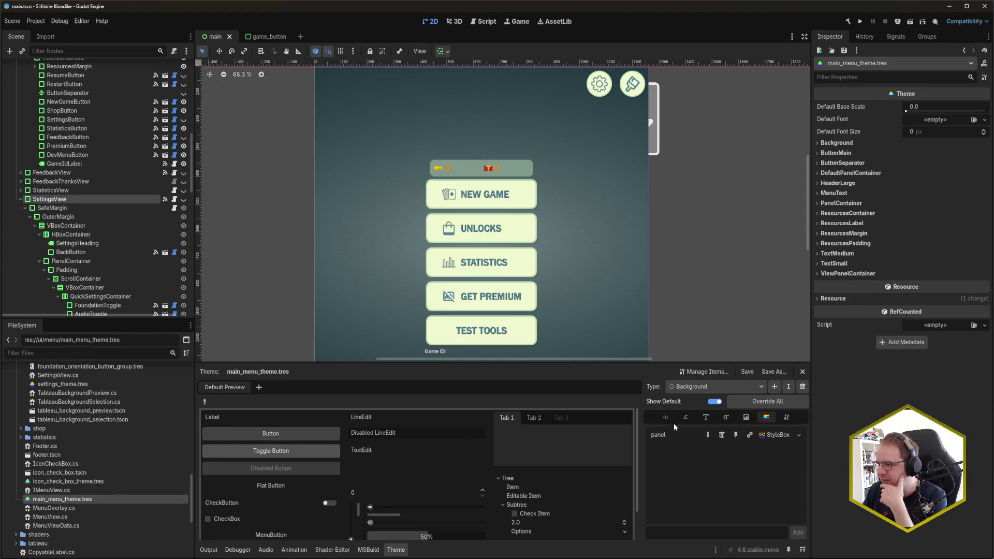
click(725, 387)
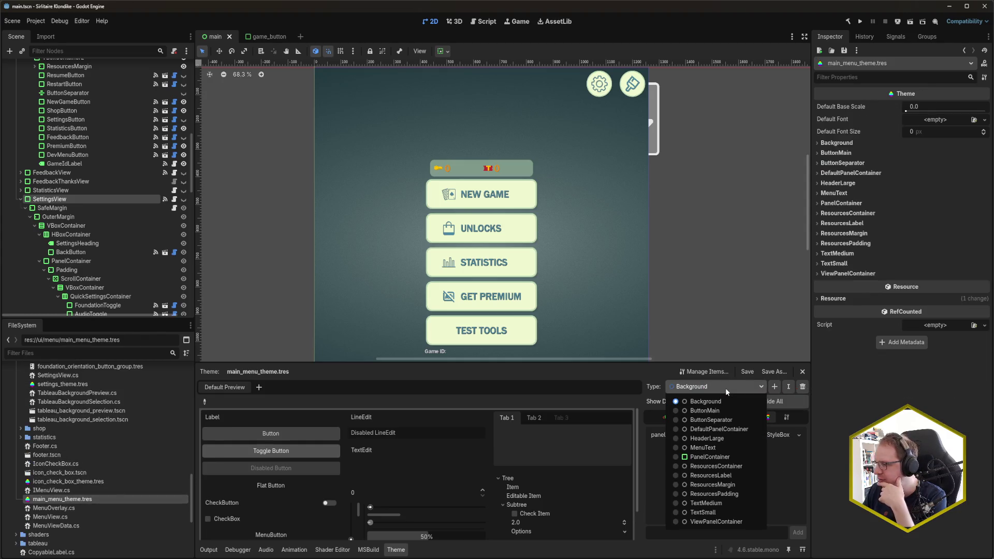
click(716, 521)
click(784, 436)
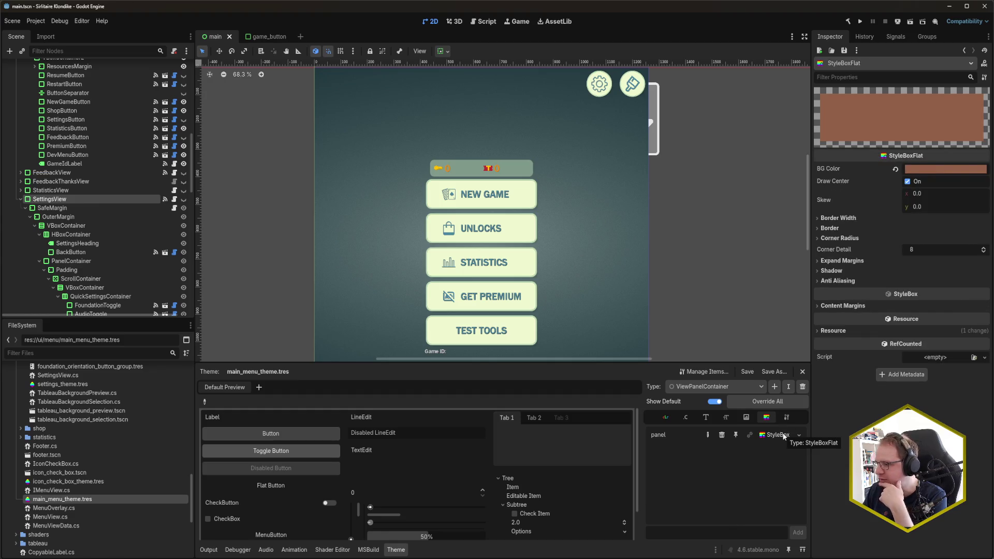
click(722, 435)
key(ctrl+s)
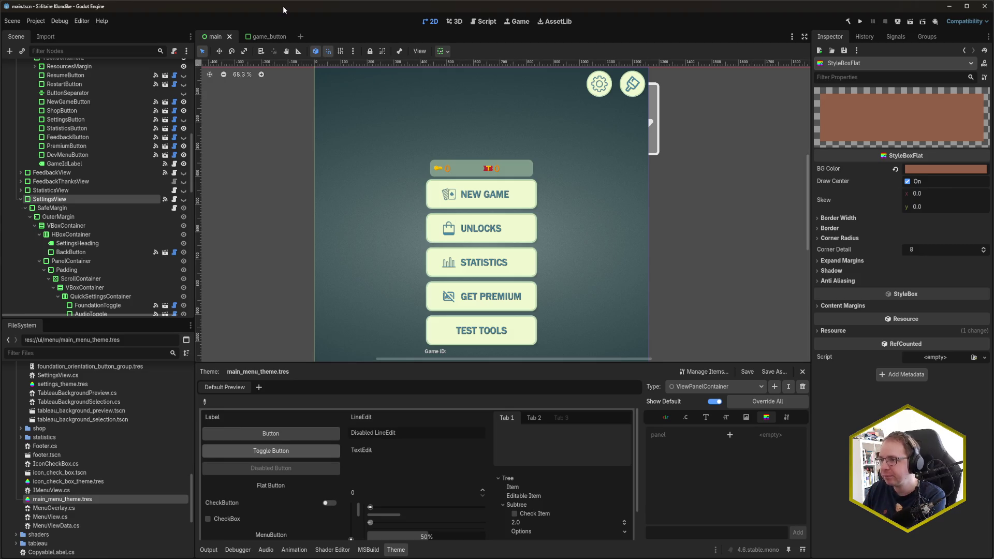
key(F5)
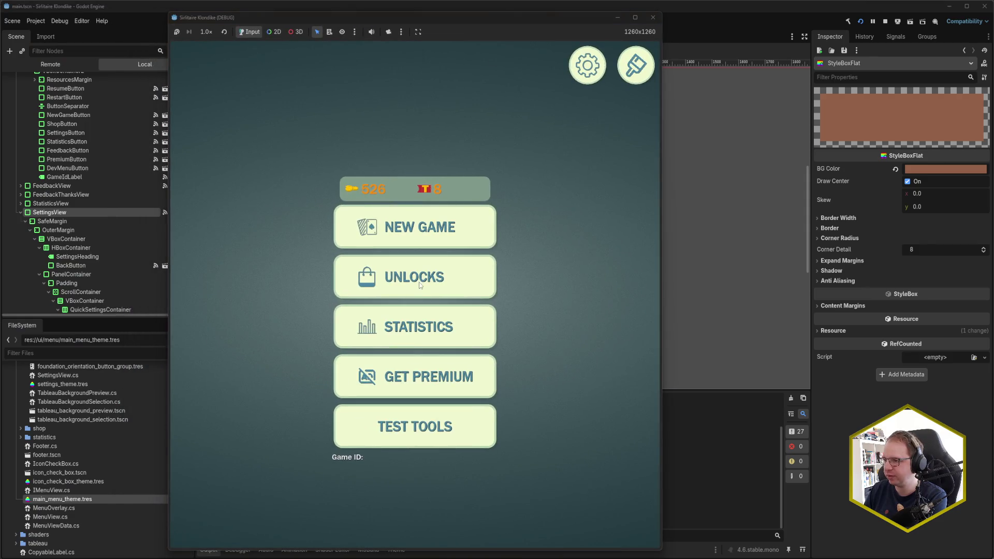
Visit the game's Settings, Designs and Statistics screens, returning to the main menu each time
click(595, 69)
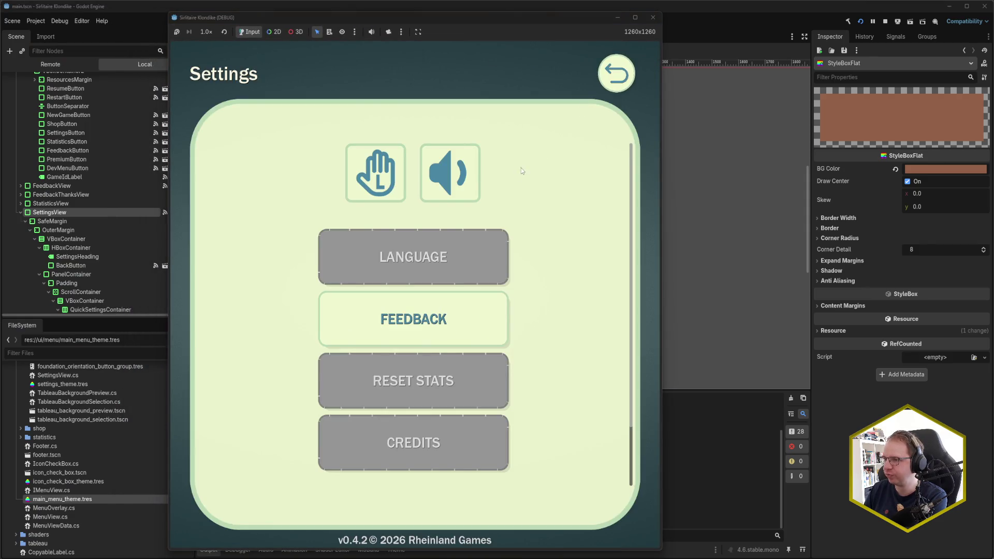
click(615, 75)
click(628, 73)
click(608, 74)
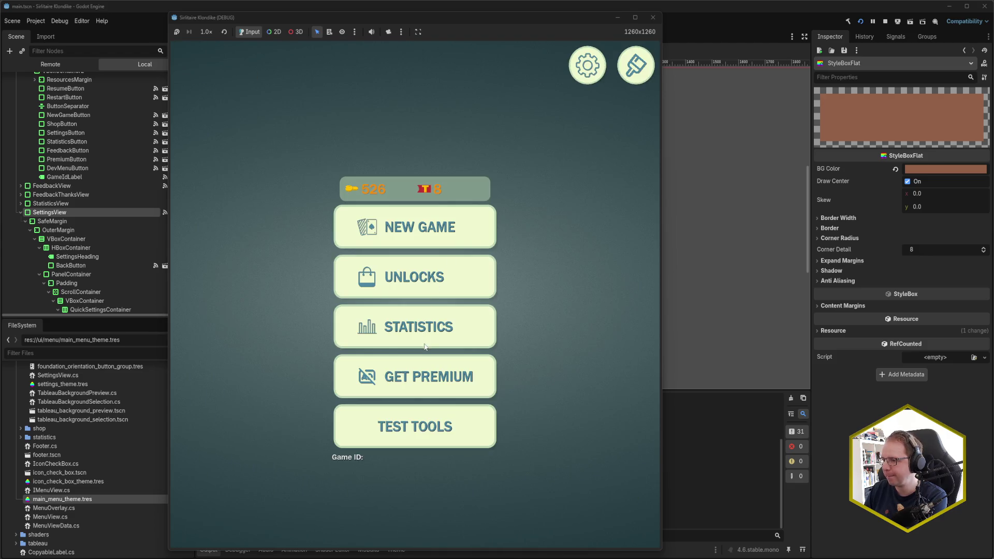
click(426, 319)
click(631, 63)
Cancel the Get Premium purchase, close the Test Tools dialog, then switch to Rider
click(475, 380)
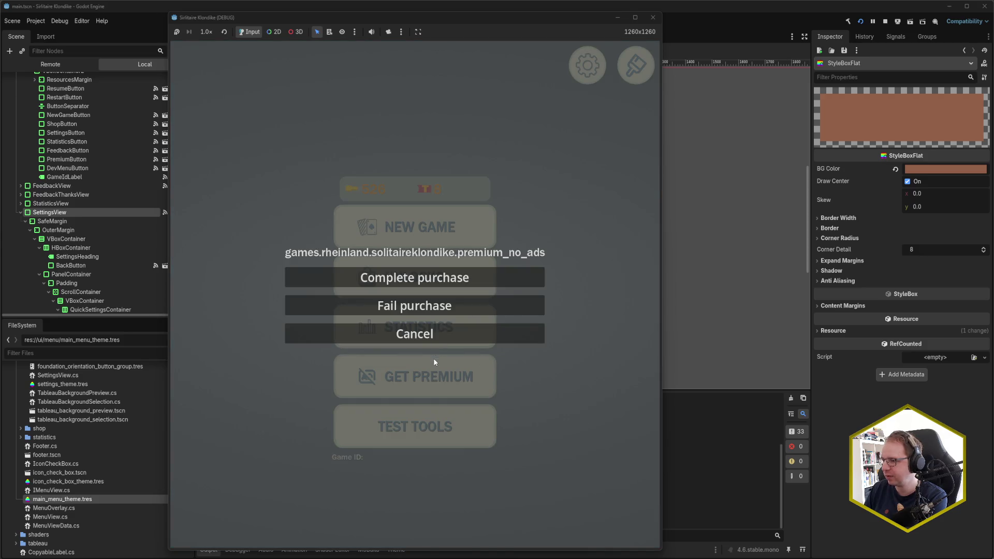
click(429, 339)
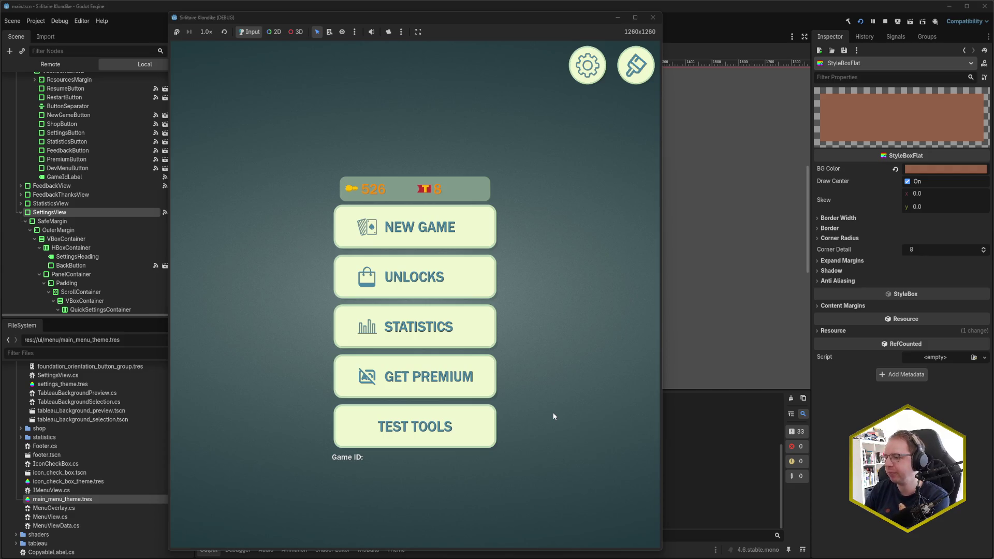
click(486, 416)
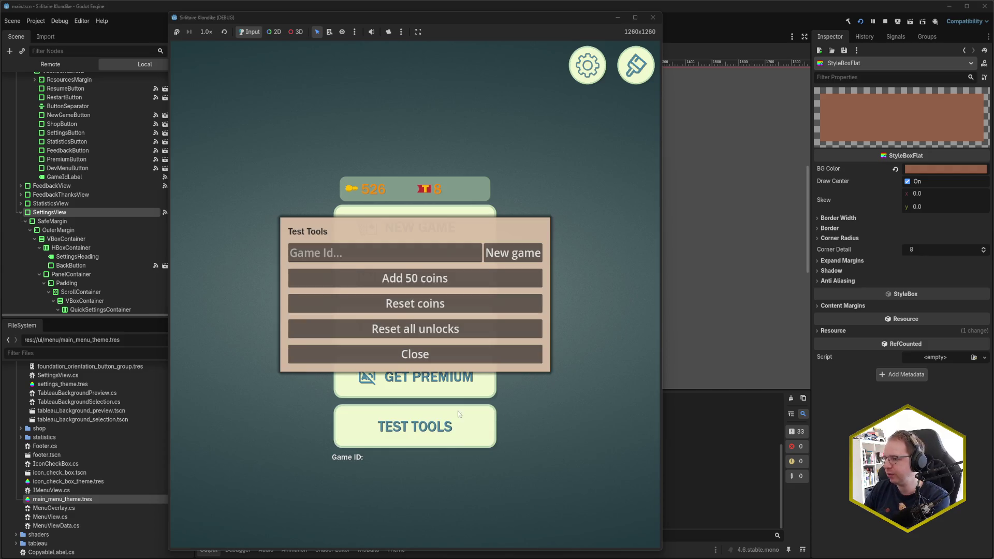
click(429, 354)
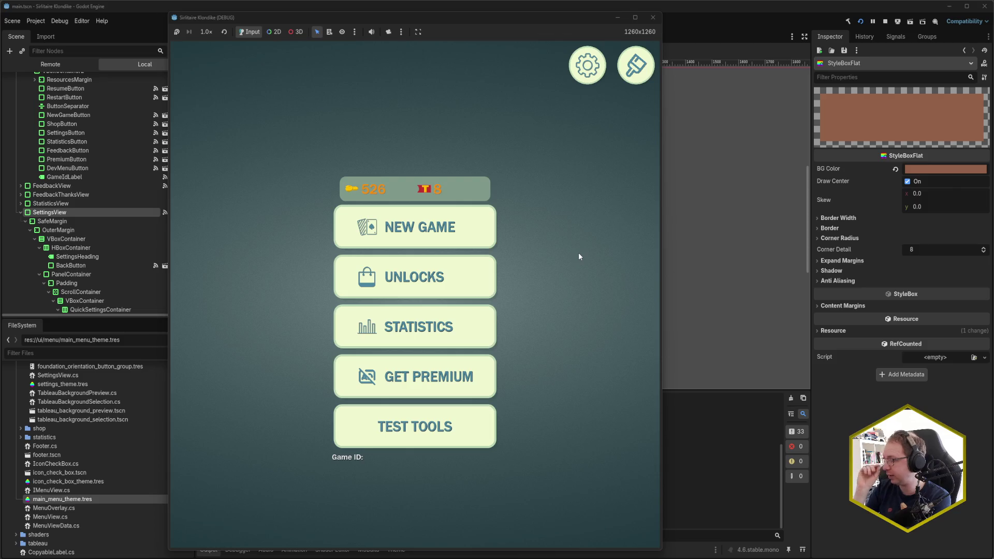
key(alt+Tab)
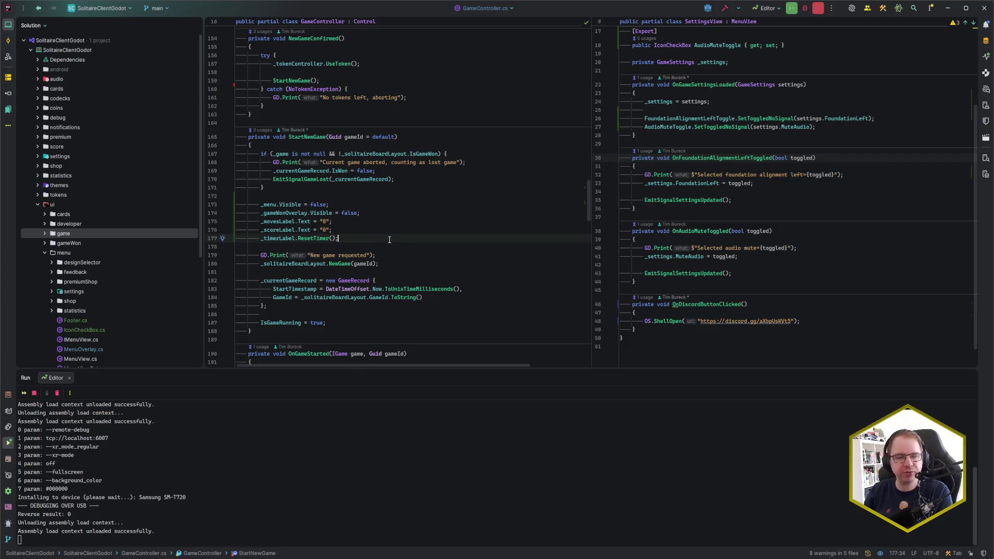
In the commit view, expand Unversioned Files and check all 47 changed files
key(ctrl+k)
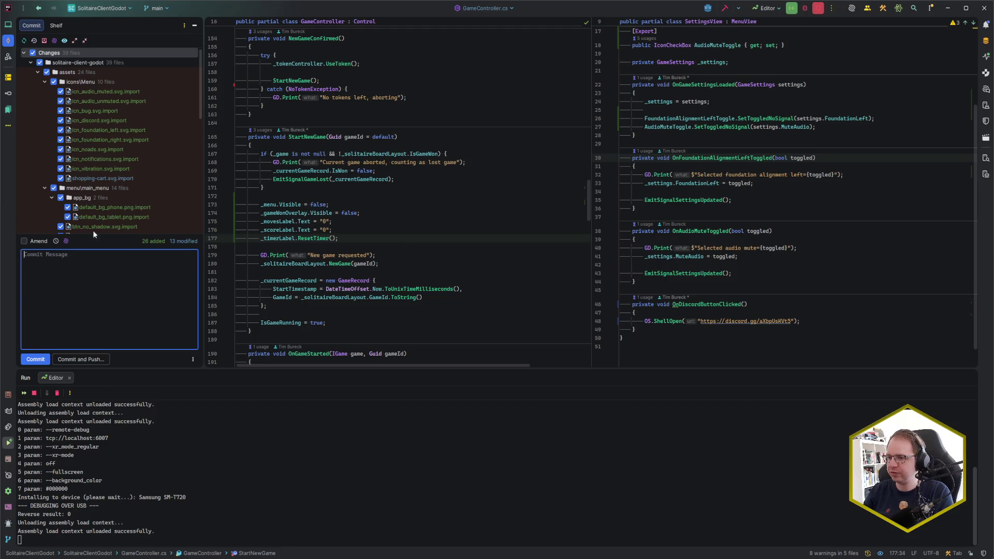
scroll(143, 171, down, 6)
scroll(144, 173, down, 4)
click(24, 218)
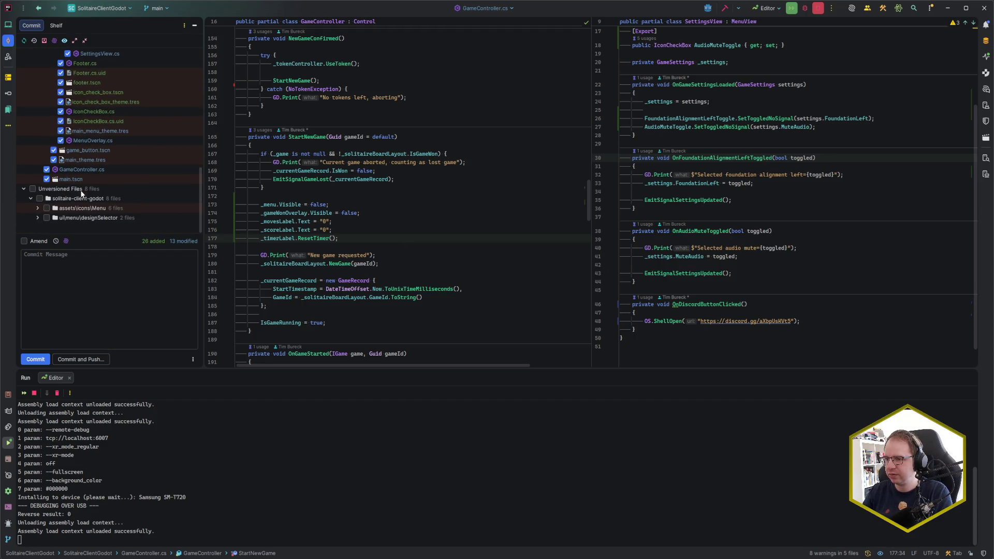
click(78, 196)
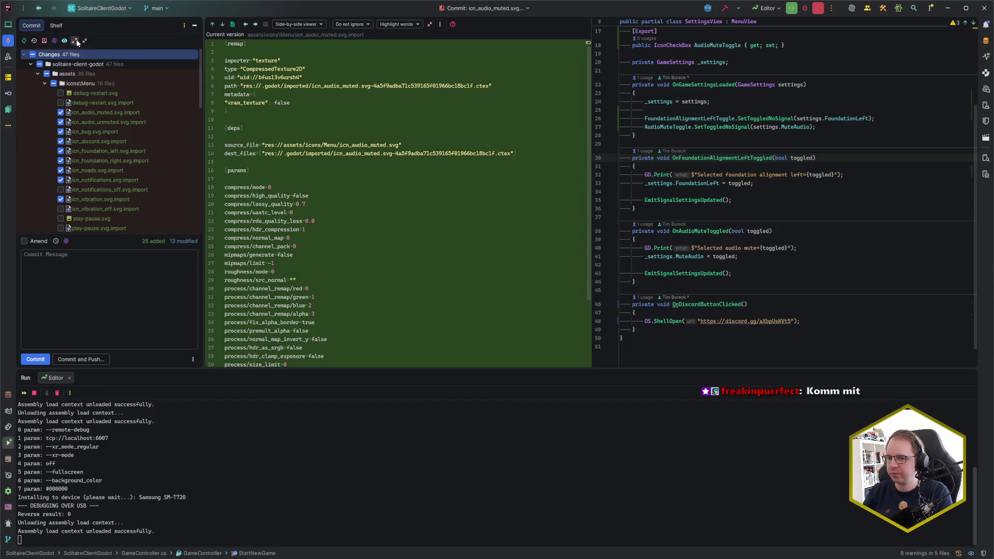
click(33, 54)
Draft the commit message 'feat: styled main menu', then clear it again
click(94, 313)
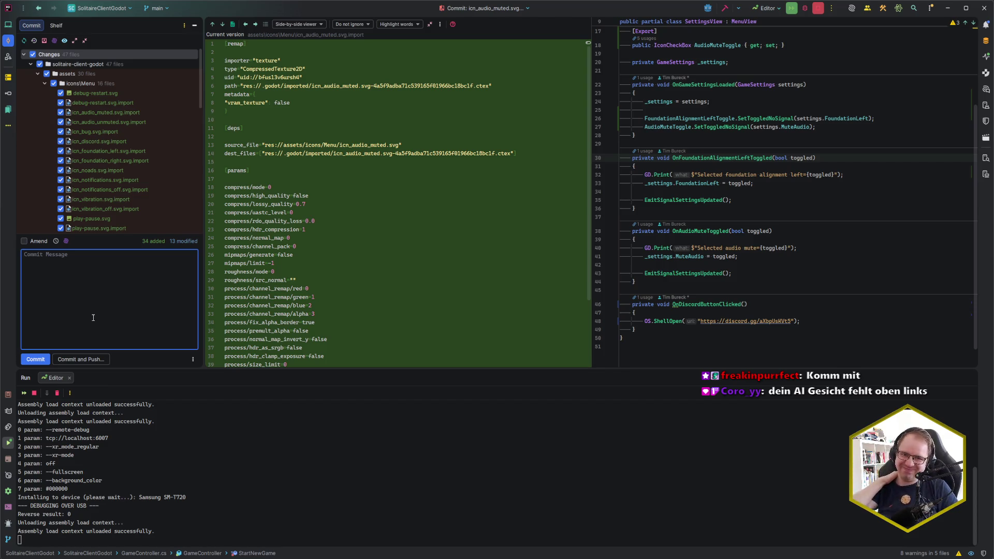
text(feat: styled main menu)
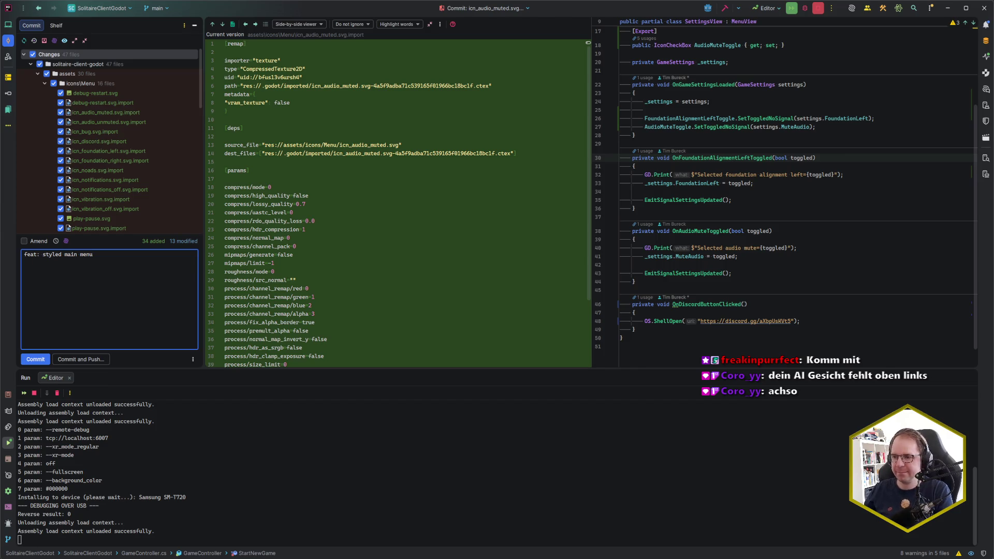
key(ctrl+a)
key(BackSpace)
scroll(177, 187, down, 5)
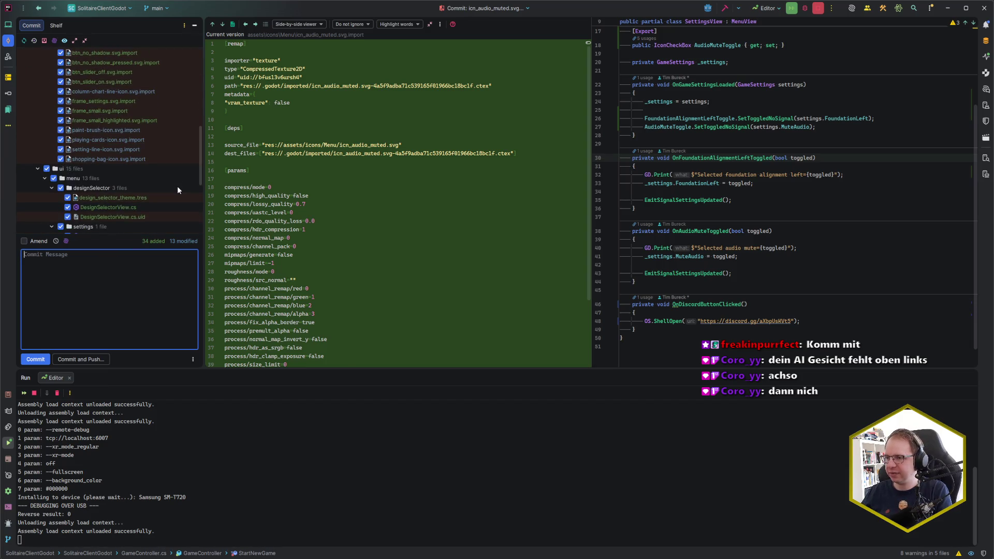
scroll(162, 191, down, 3)
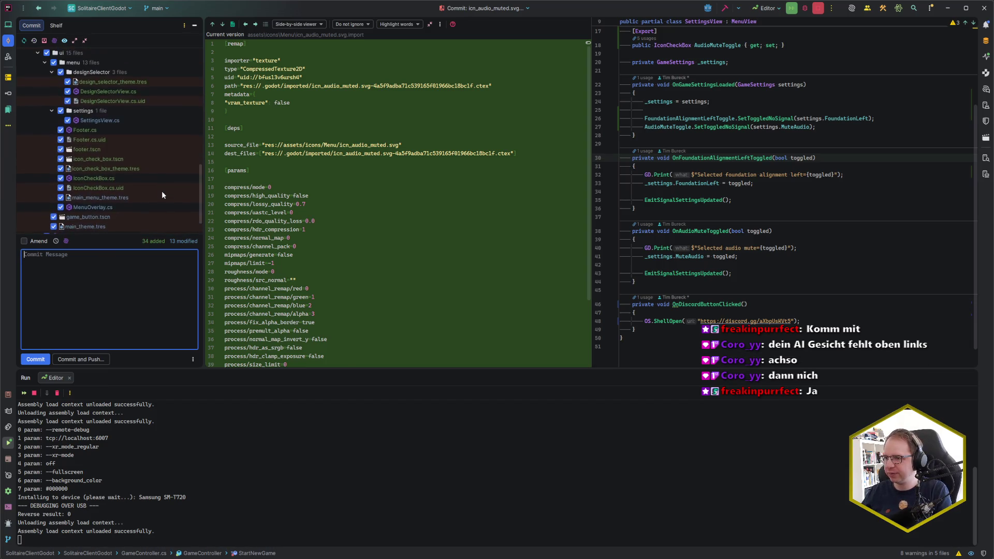
scroll(161, 194, up, 8)
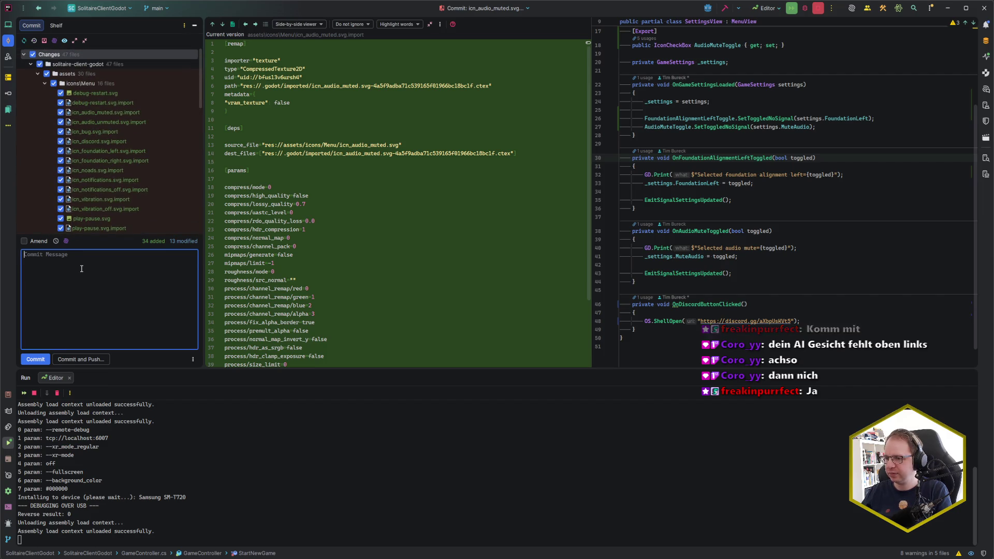
click(397, 276)
Show the Git log and write 'feat: styled settings & main menu' with a Refs line below
key(alt+9)
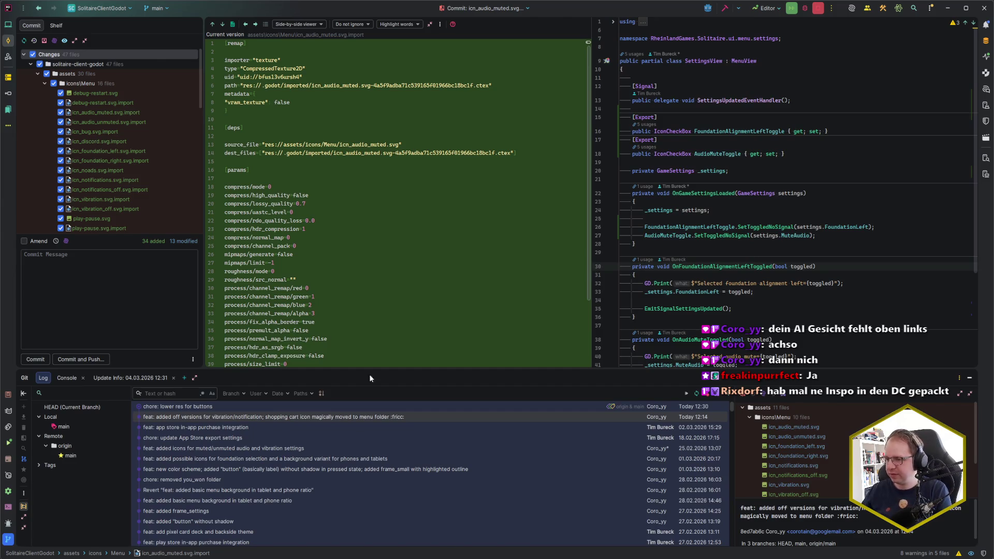
click(85, 284)
text(feat: styled settings & )
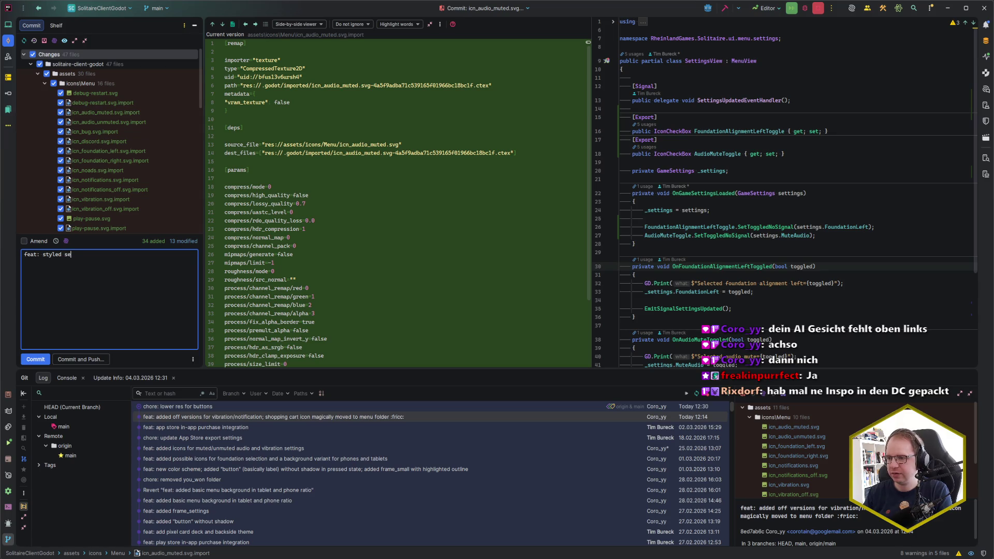
text(main menu)
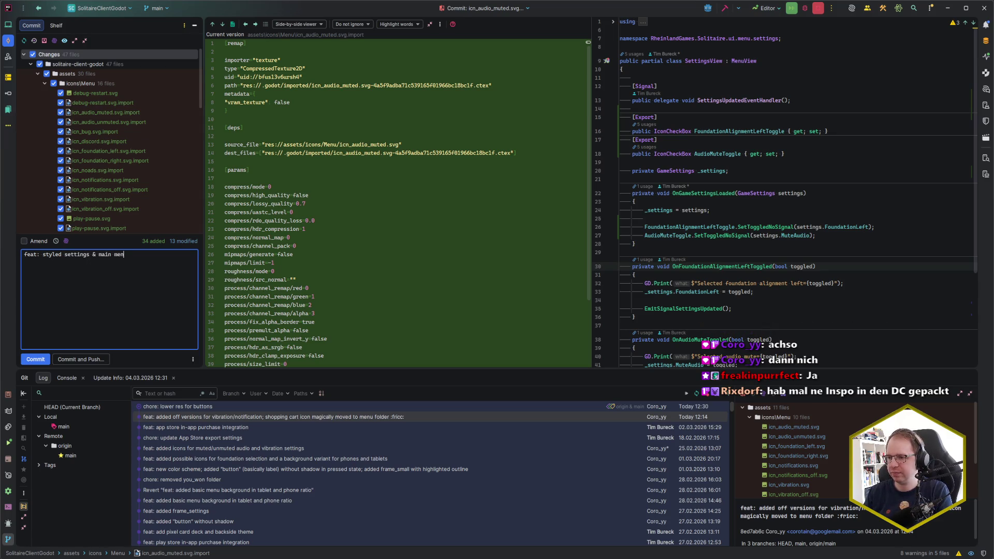
key(Return)
key(Return)
text(REfs)
key(BackSpace)
key(BackSpace)
key(BackSpace)
text(efs:)
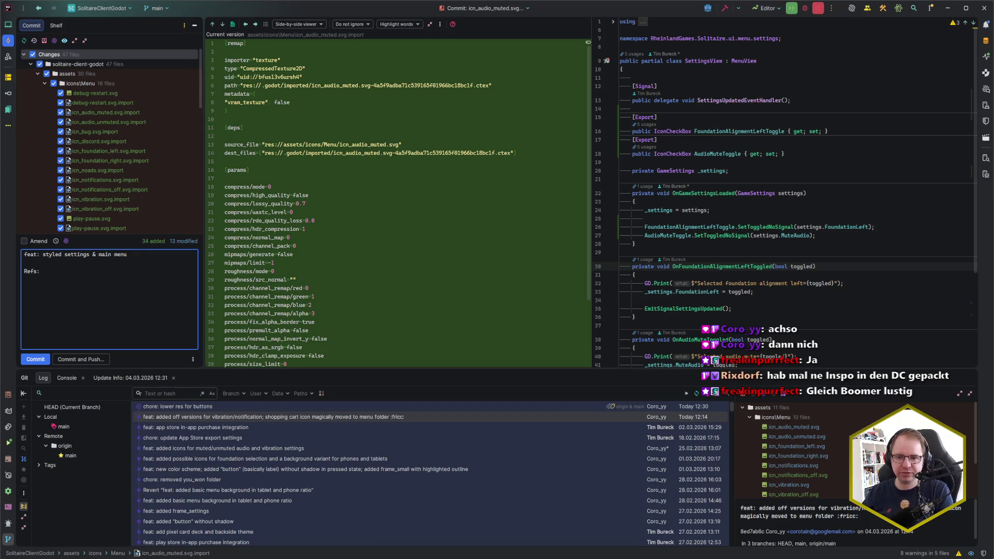
key(alt+Tab)
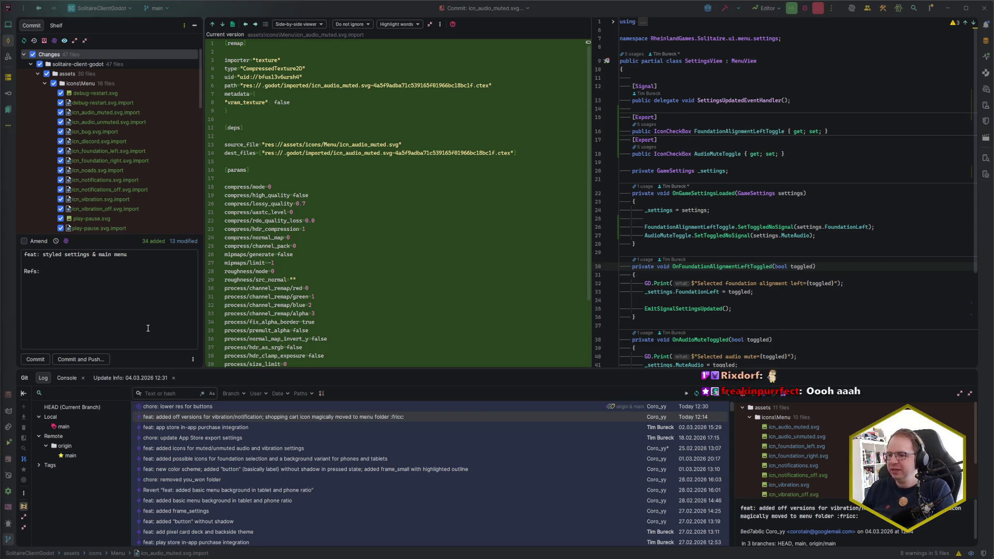
key(alt+Tab)
key(alt+Tab)
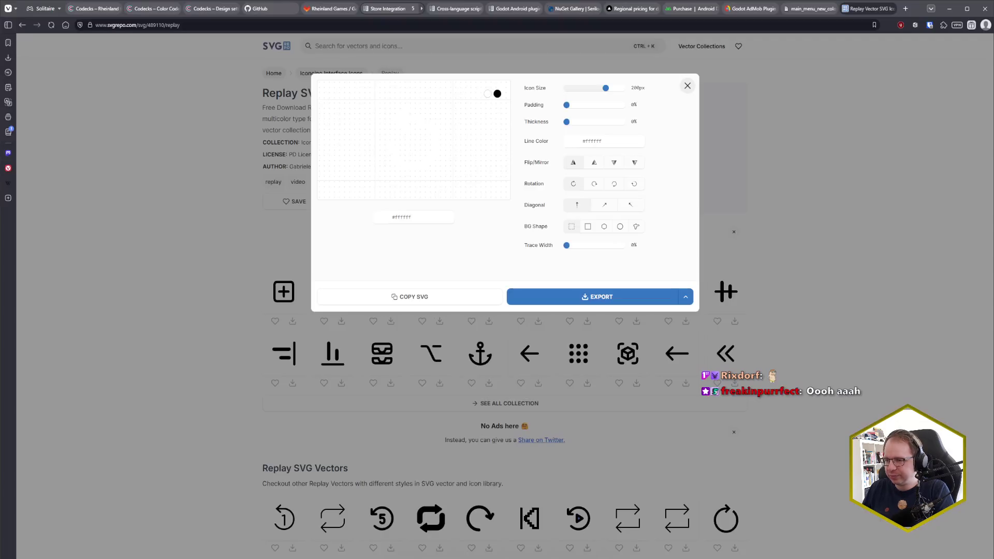
Look up the Styled settings card in Codecks and add its reference $1az to the Refs line
click(94, 8)
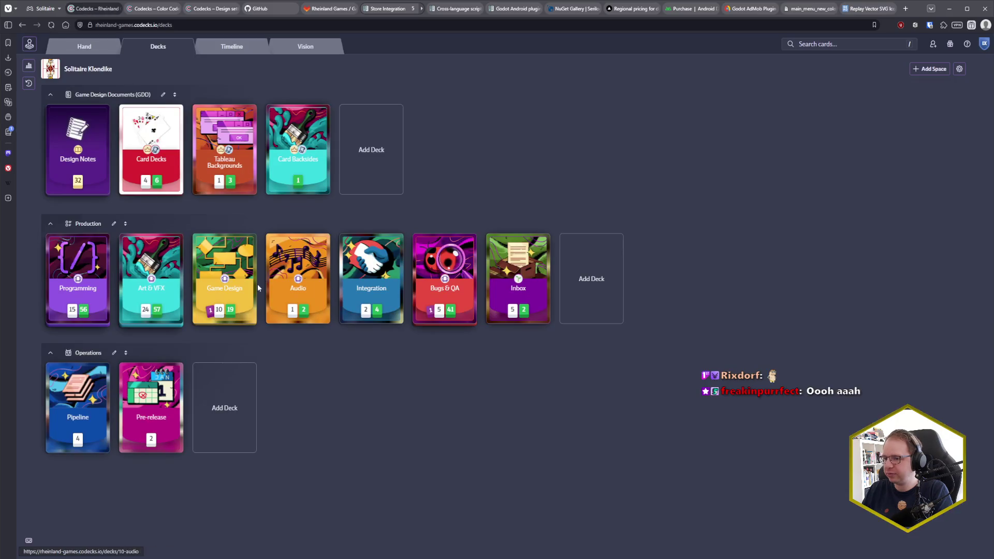
click(93, 52)
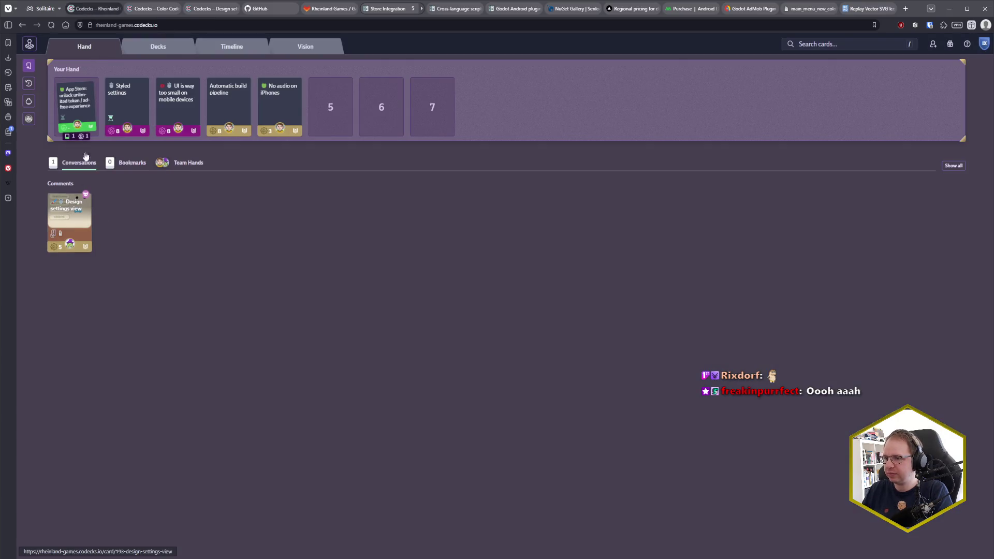
click(131, 106)
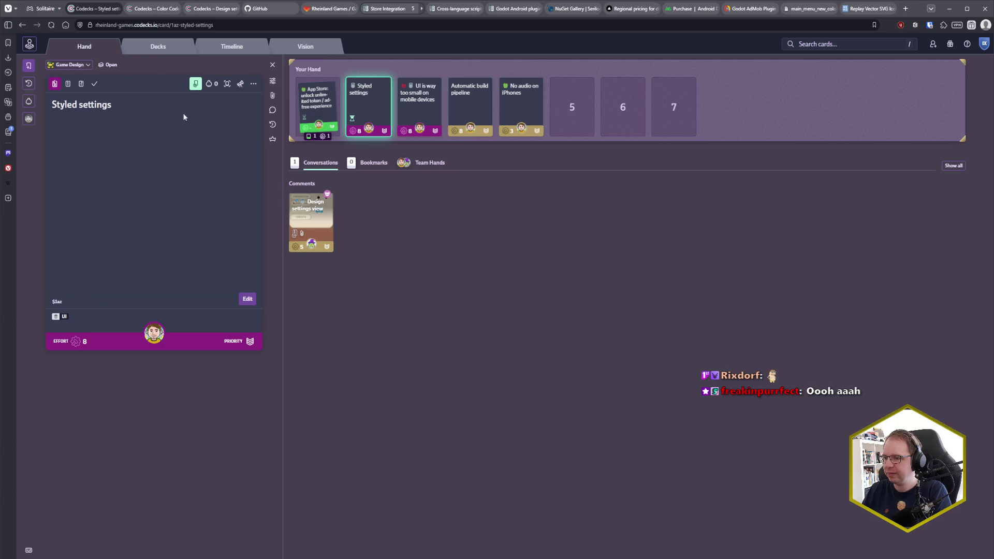
key(alt+Tab)
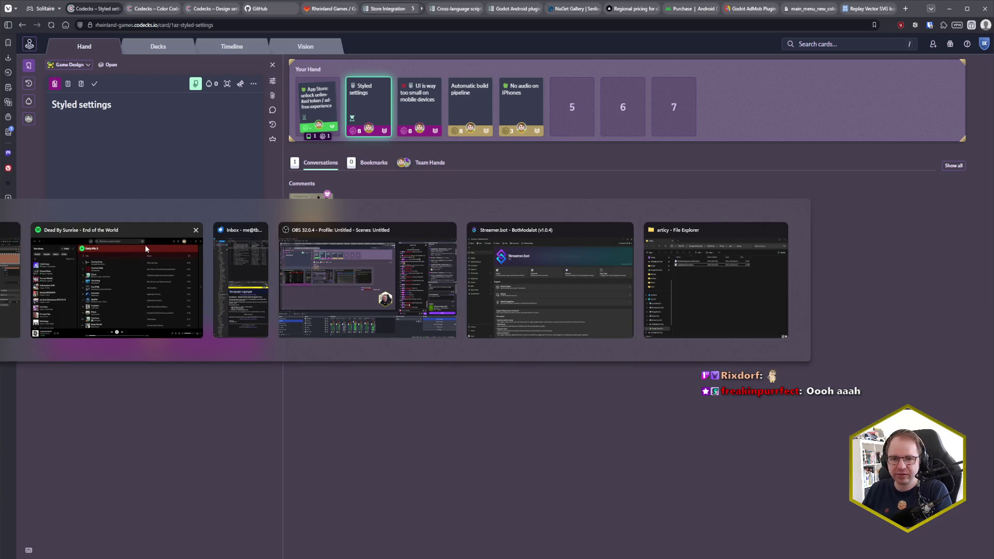
text($1az)
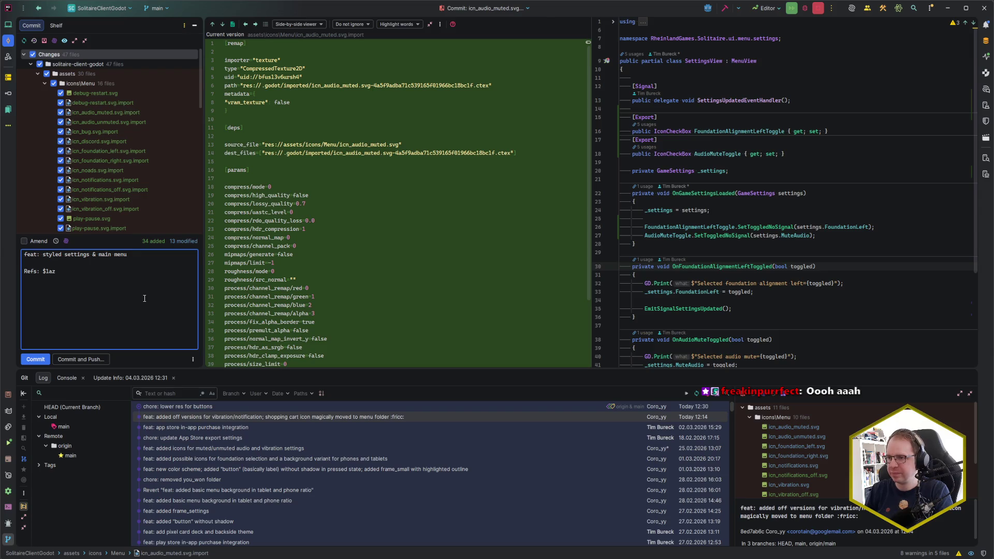
Commit the 47 checked files with the message 'feat: styled settings & main menu'
key(ctrl+Return)
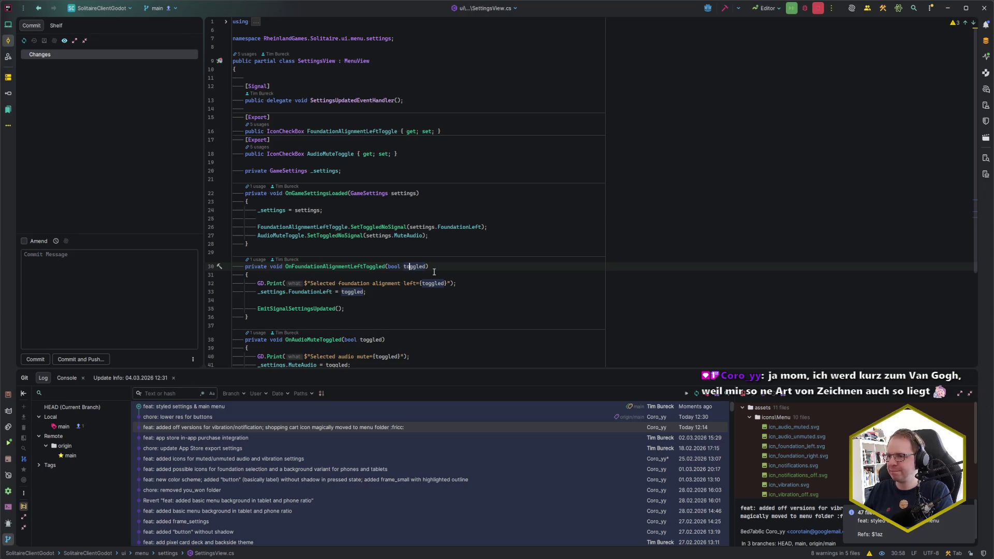
Close the commit panel, open the solution tree and update the project from the remote
click(450, 265)
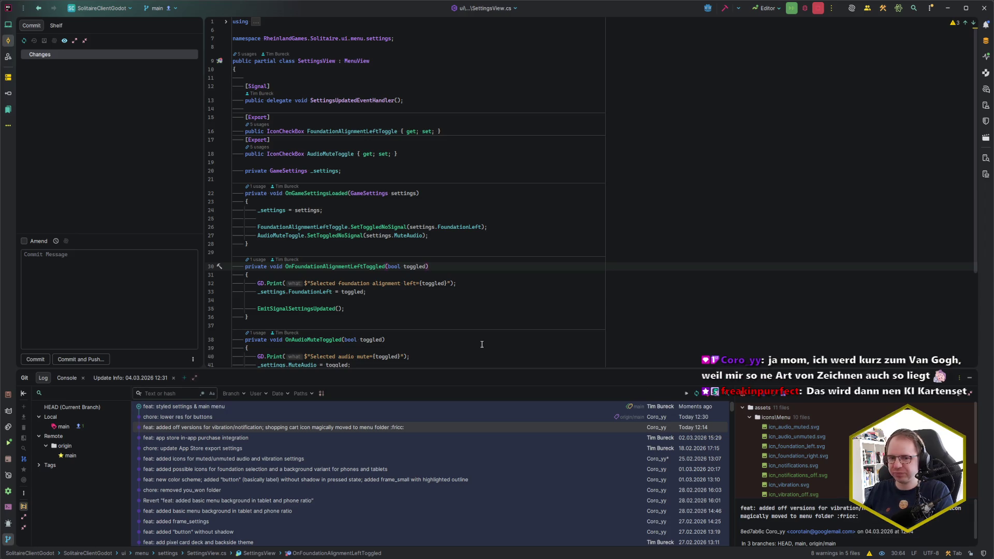
click(325, 251)
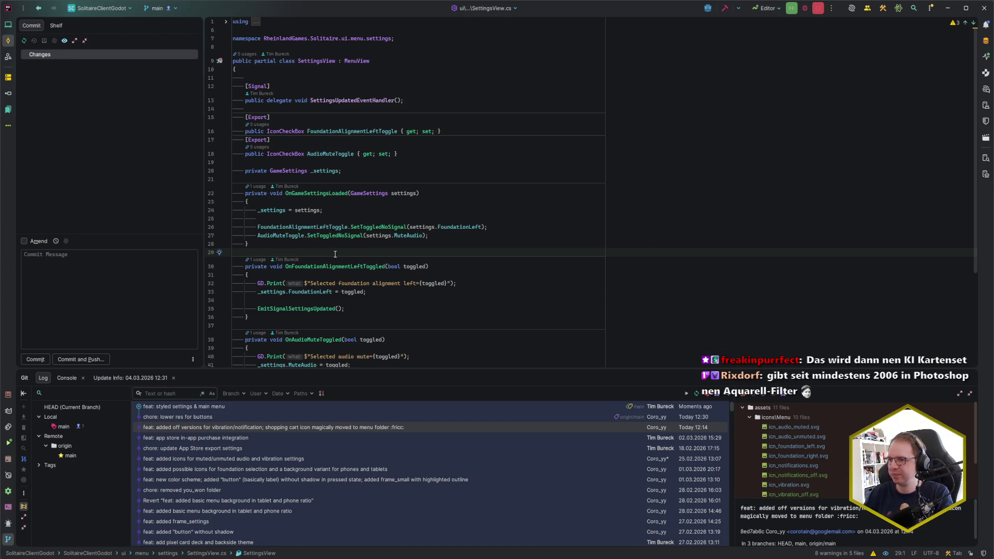
key(alt+0)
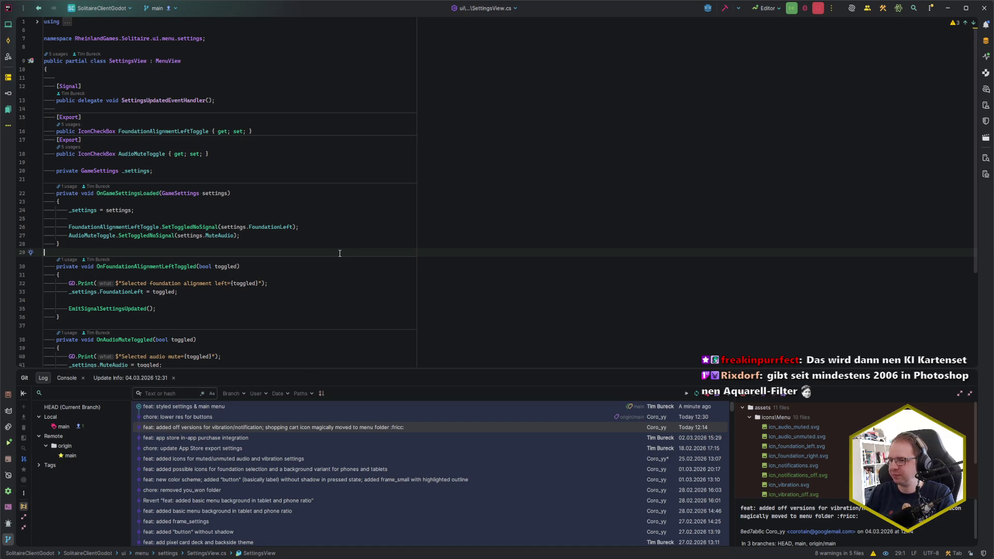
key(alt+1)
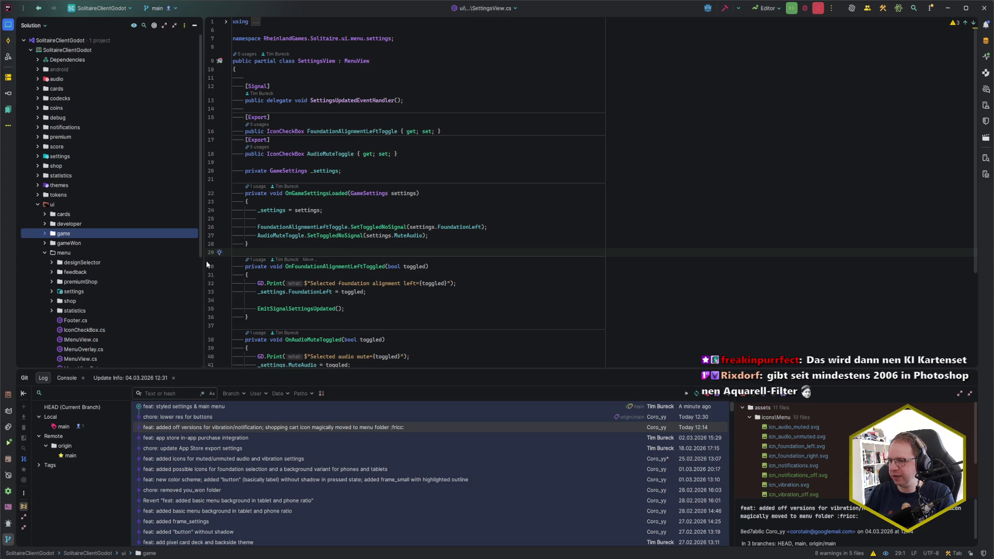
key(ctrl+t)
key(Return)
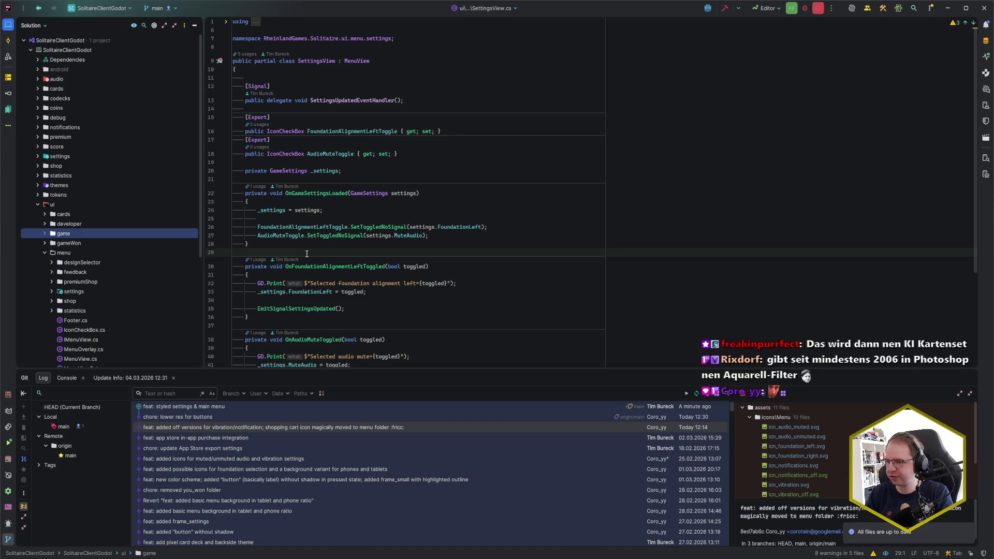
Push the new commit to origin/main
key(ctrl+k)
click(306, 254)
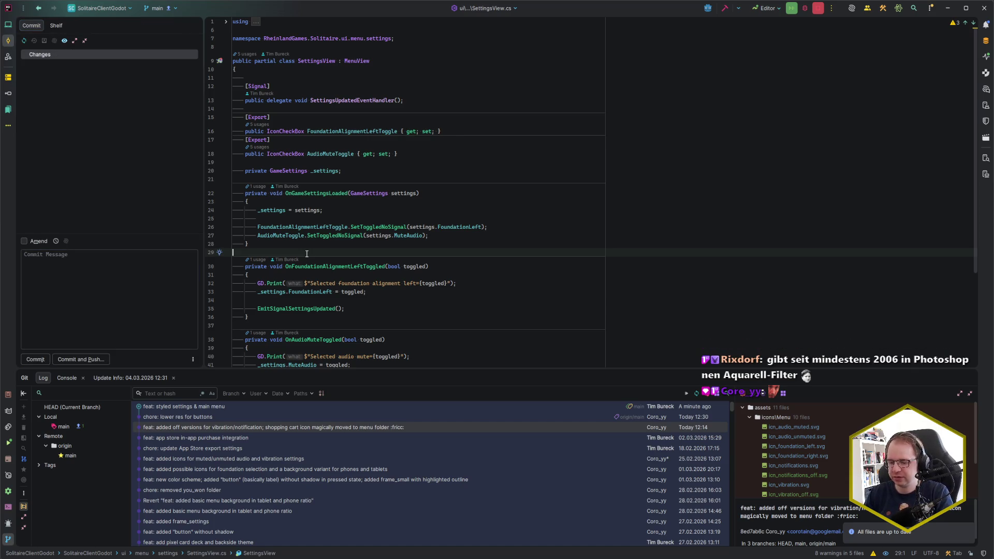
key(ctrl+shift+k)
key(Return)
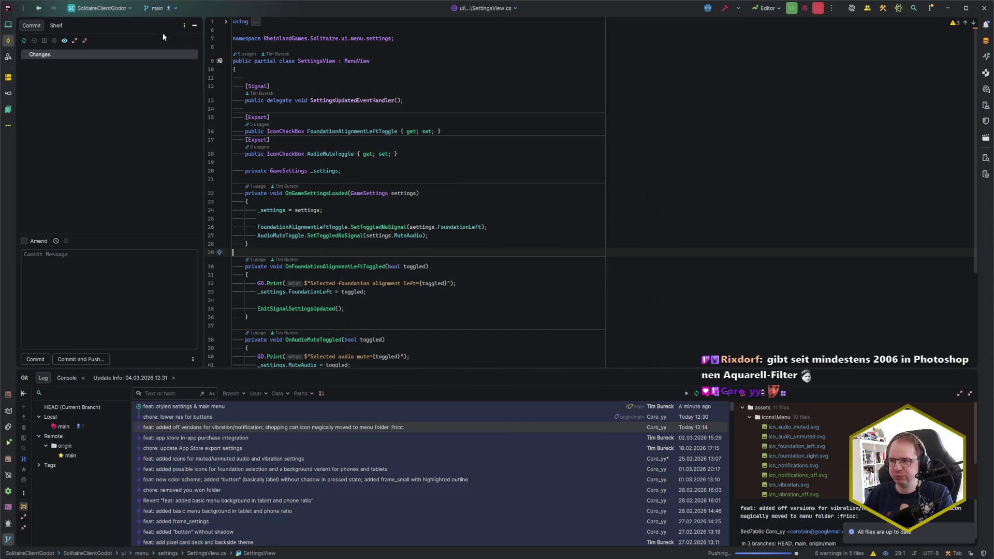
Hide the commit panel and bring the Godot editor forward
click(194, 28)
click(253, 114)
click(256, 105)
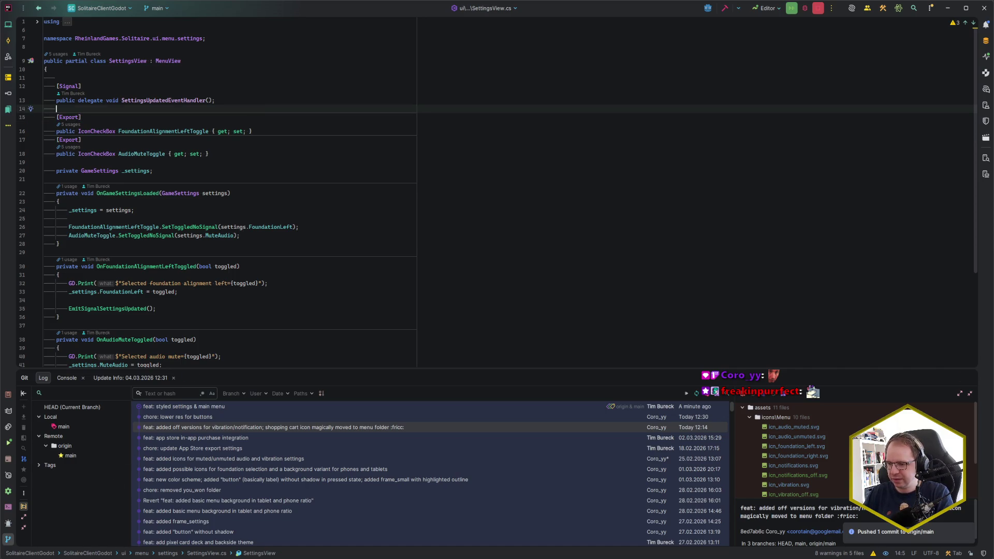
key(alt+Tab)
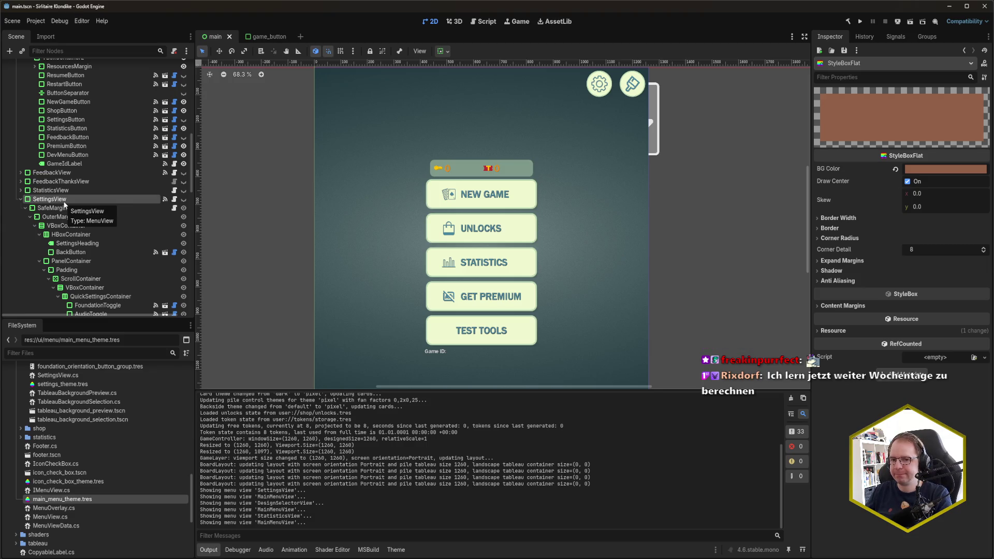
Collapse SettingsView, close the game_button scene tab and make SettingsView visible in the canvas
click(20, 198)
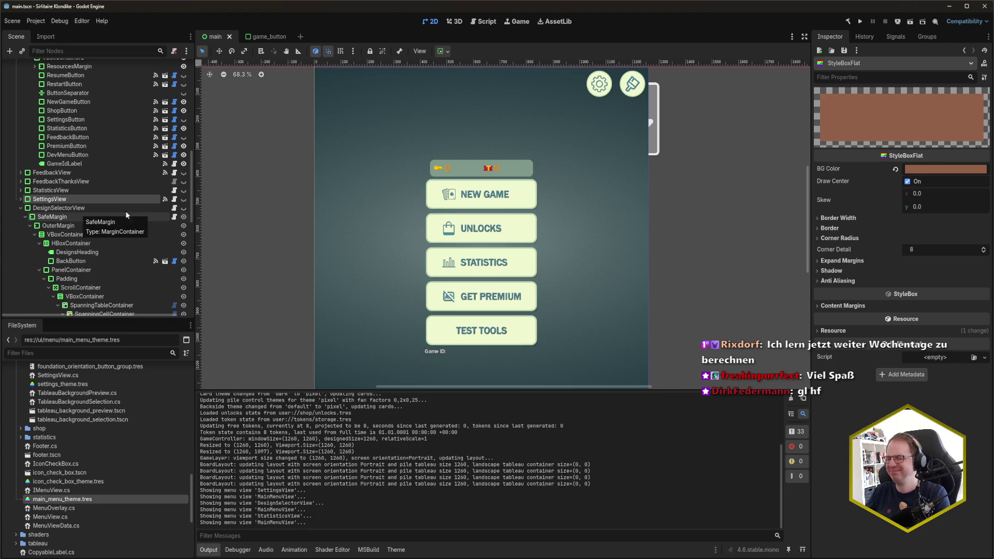
click(291, 37)
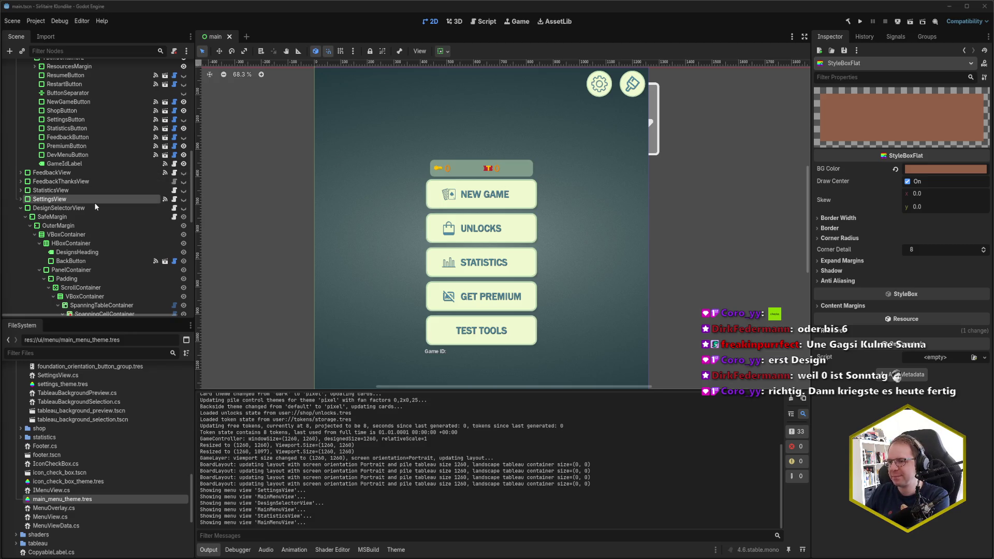
click(184, 200)
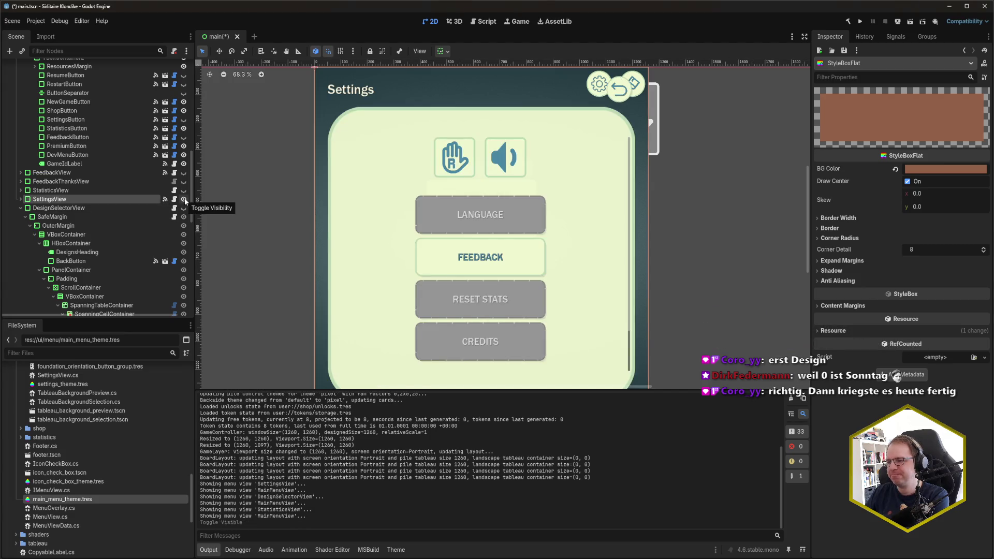
Hide SettingsView and MainMenuView, show DesignSelectorView, then save and run the game
click(184, 200)
click(184, 208)
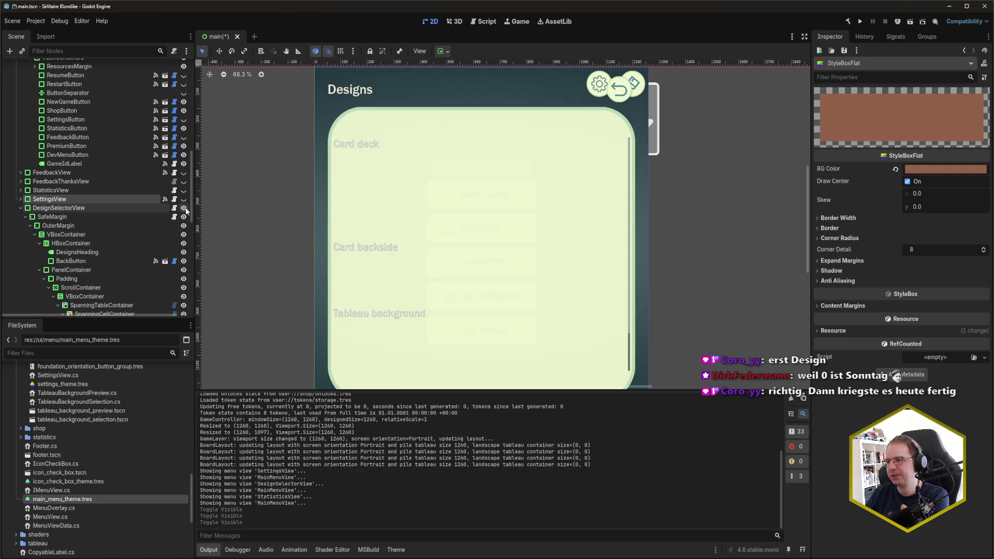
scroll(185, 210, up, 3)
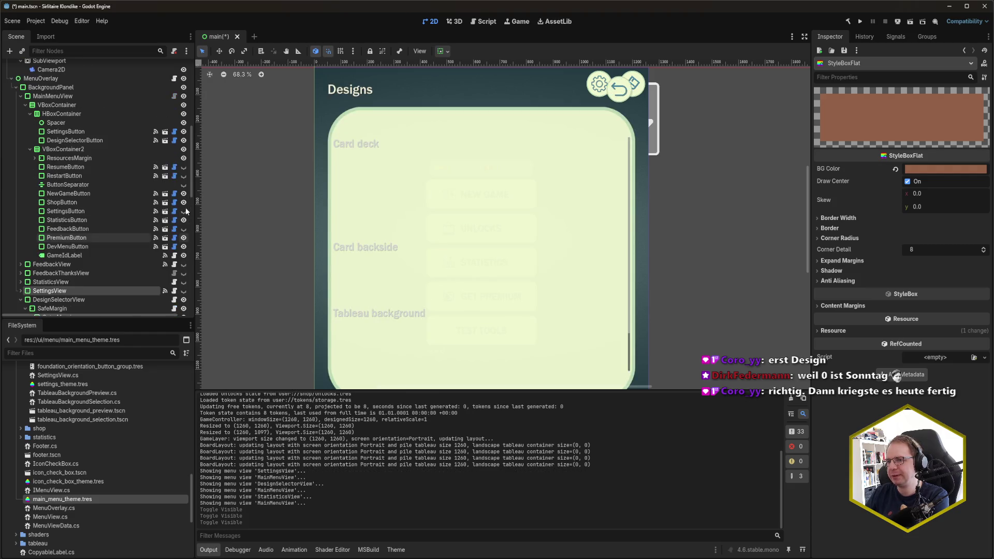
click(183, 96)
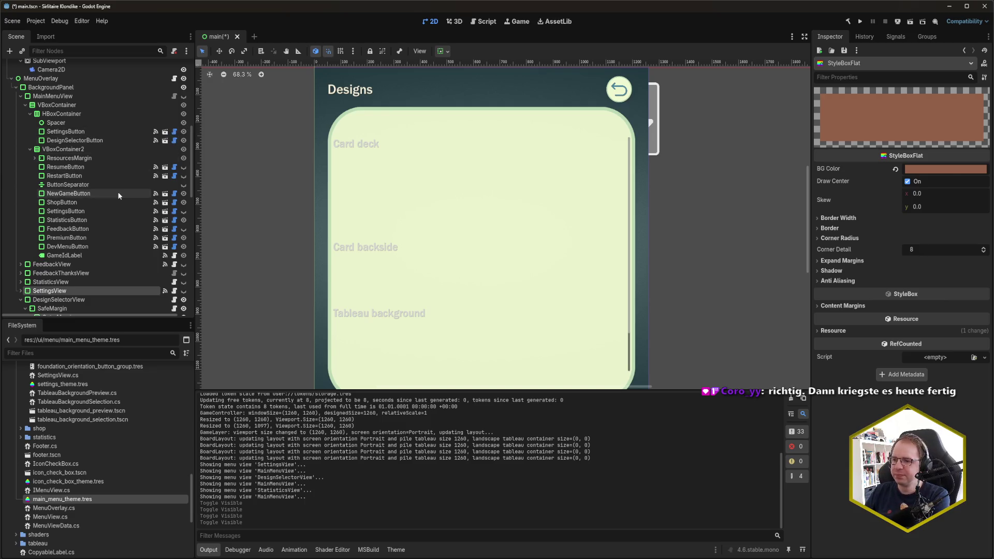
scroll(117, 193, down, 5)
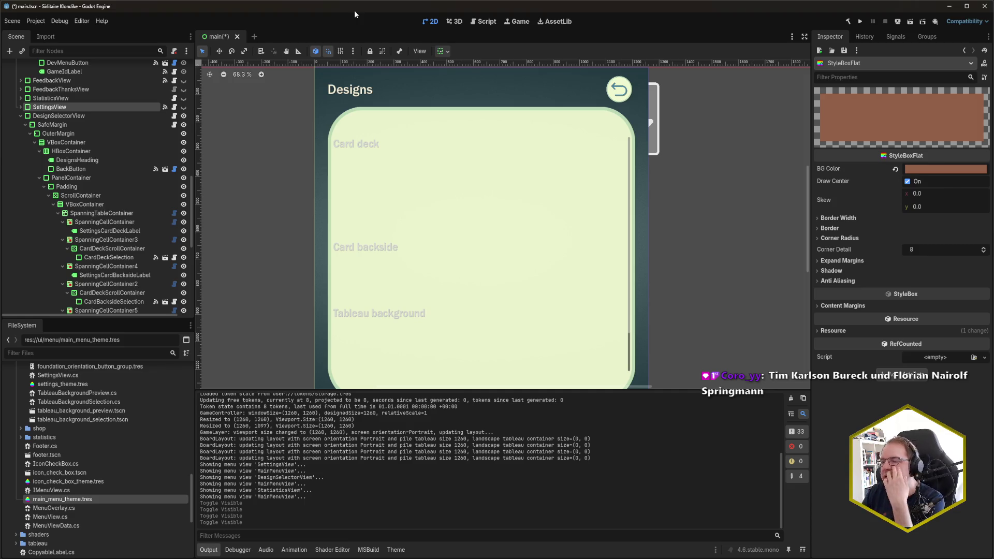
key(F5)
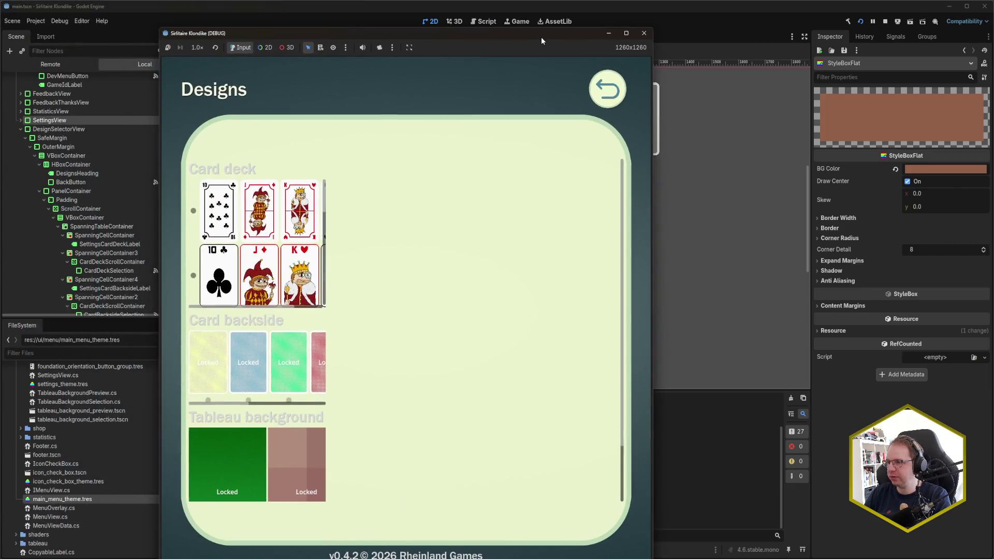
Leave Designs for Unlock Designs and flip through its Decks, Backsides and Backgrounds tabs
click(618, 92)
click(413, 311)
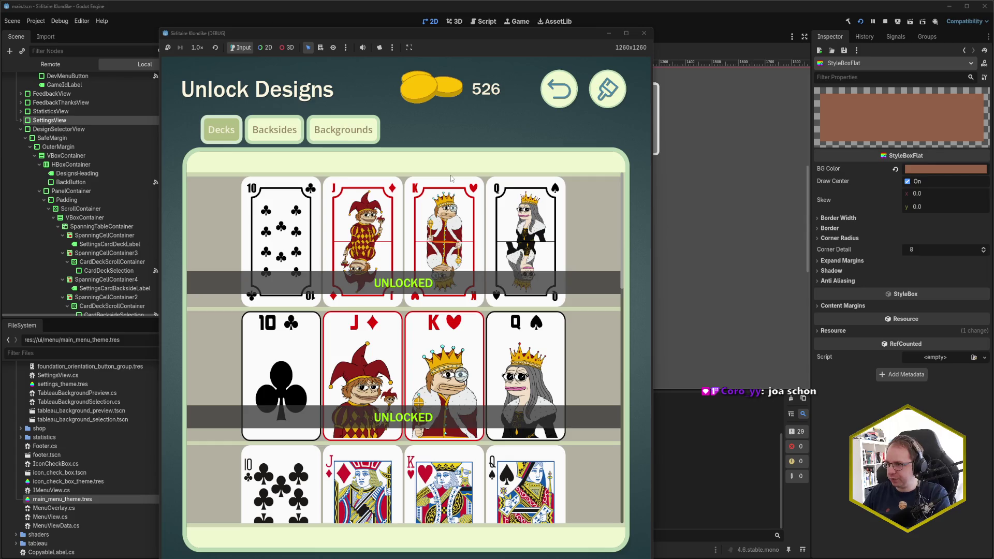
click(295, 138)
click(342, 131)
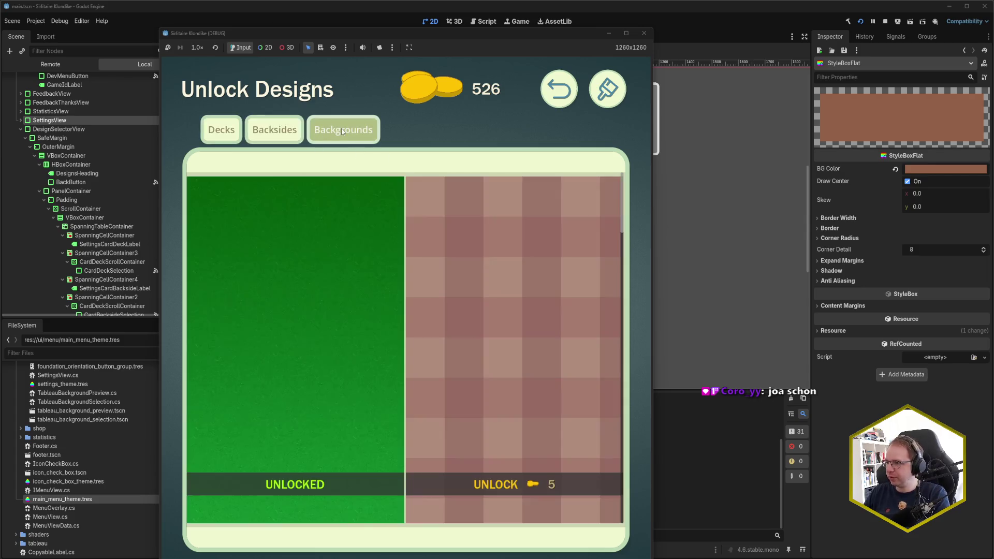
click(274, 130)
click(221, 129)
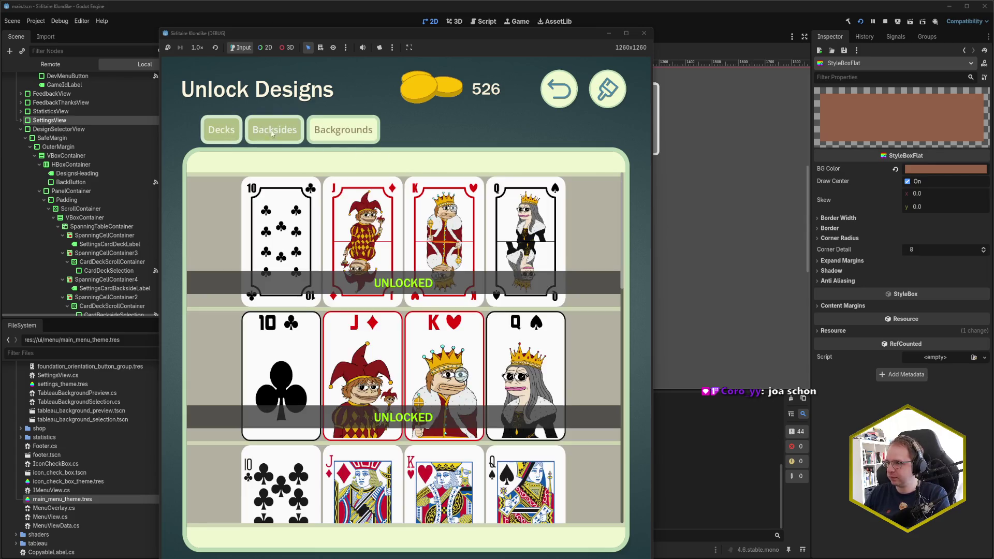
click(274, 129)
click(312, 131)
click(275, 130)
click(236, 136)
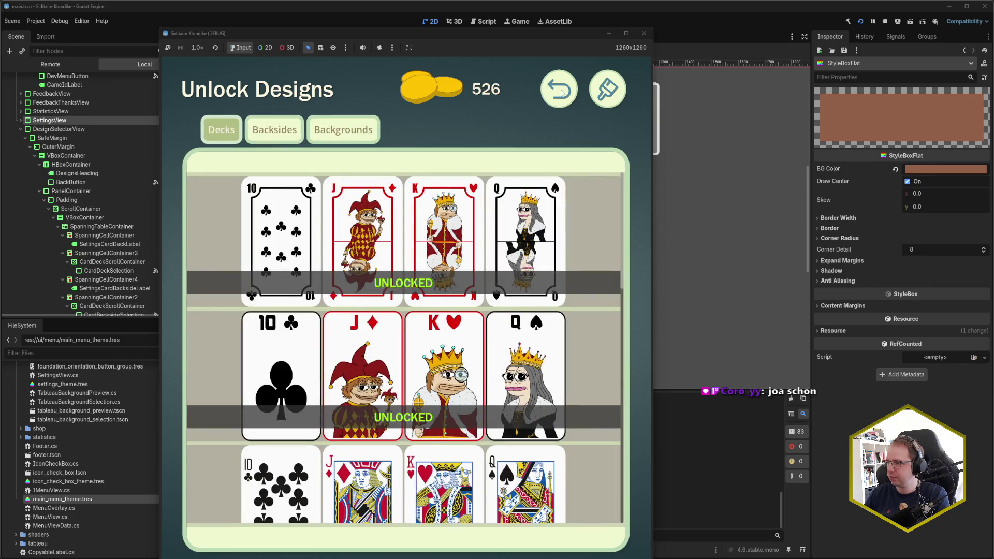
Return to the main menu, move the game window up and close the game
click(607, 94)
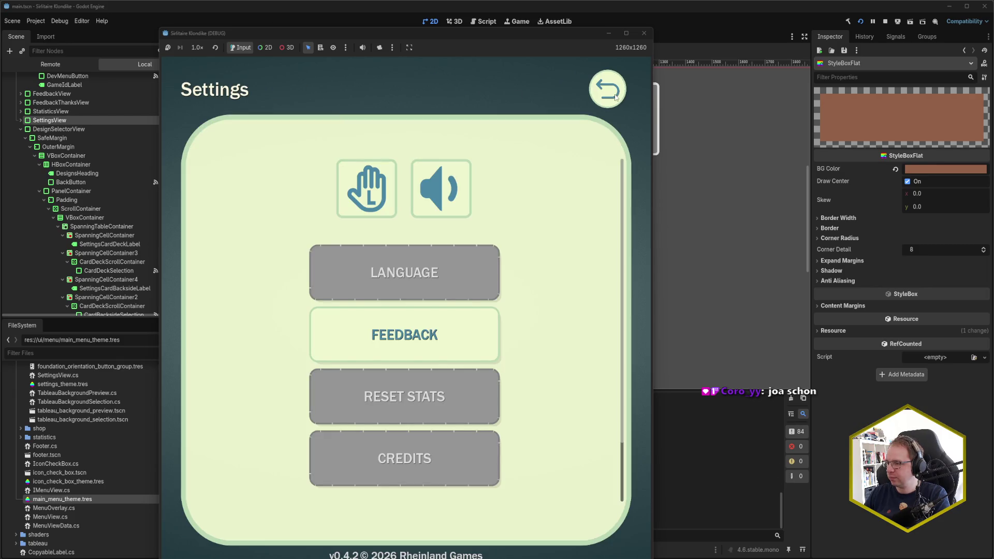
click(615, 97)
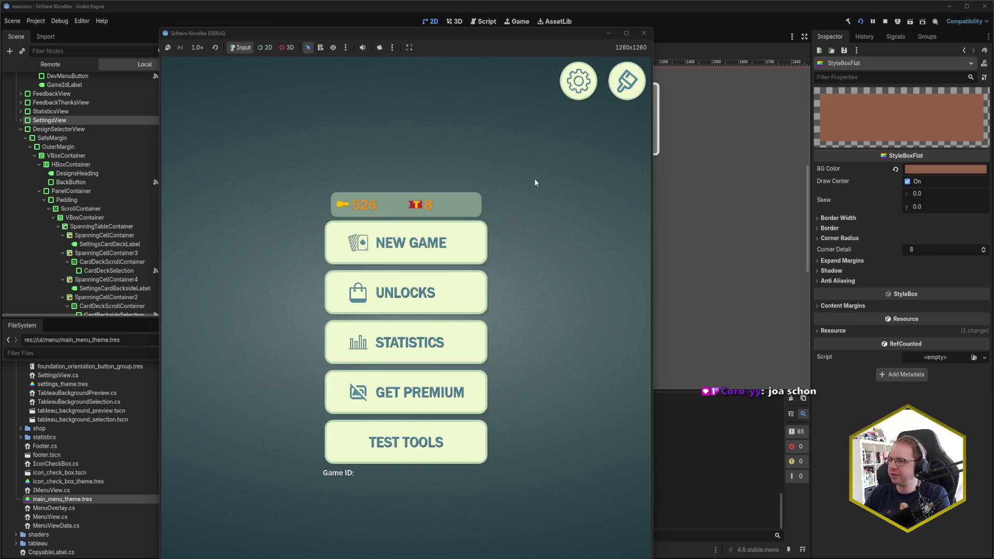
drag(542, 31, 537, 13)
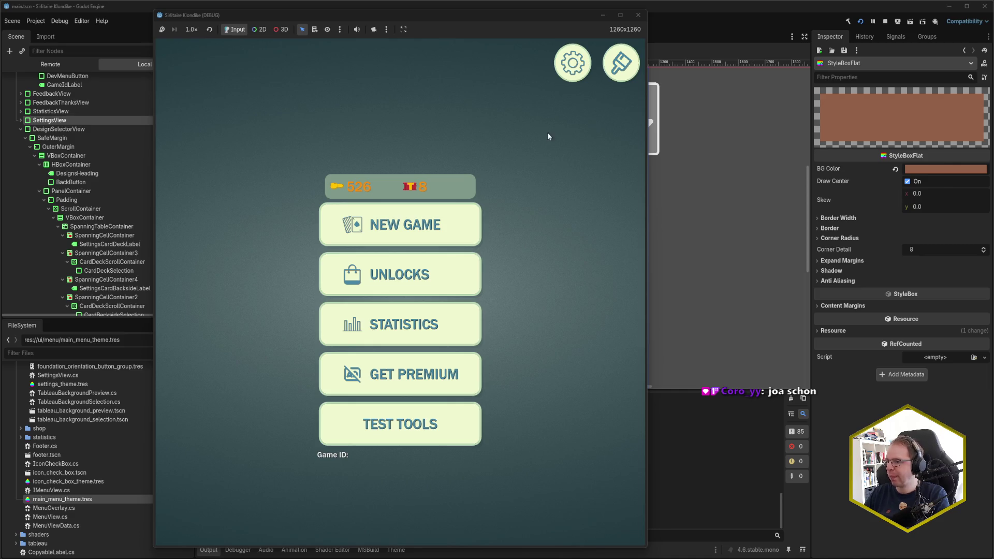
click(638, 19)
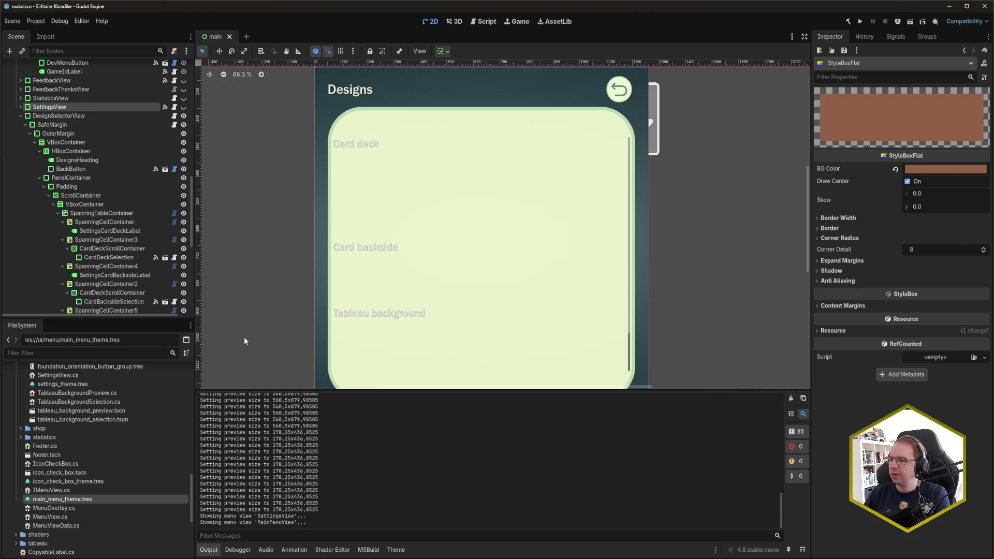
Duplicate BackButton, place the copy above it, rename it UnlocksButton and save the scene
click(89, 161)
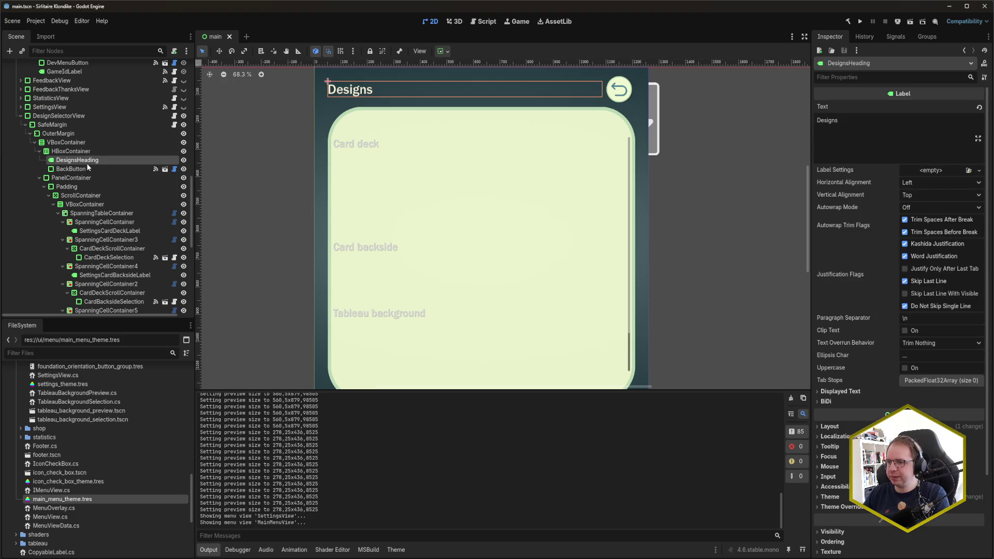
click(88, 169)
key(ctrl+d)
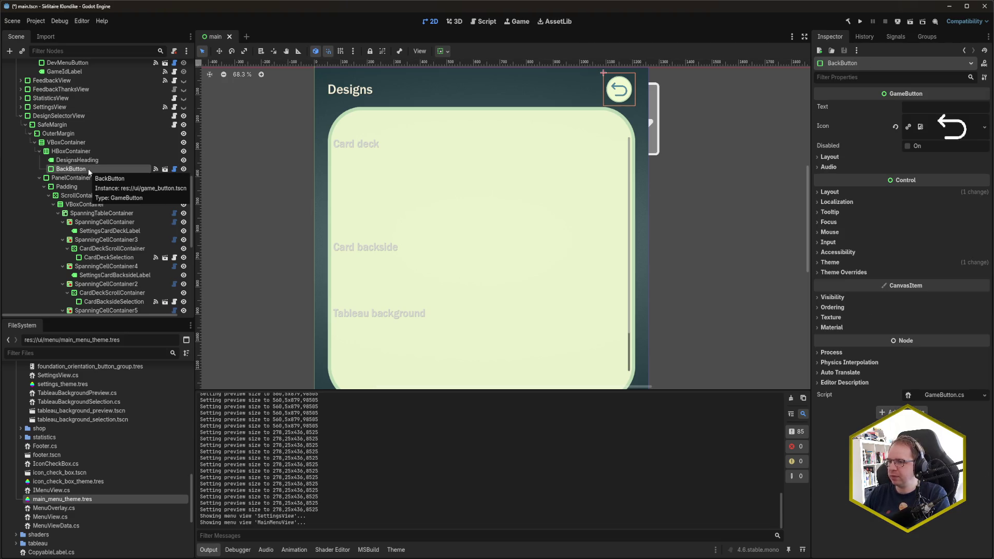
drag(95, 178, 101, 165)
key(F2)
text(UnlocksButton)
key(Return)
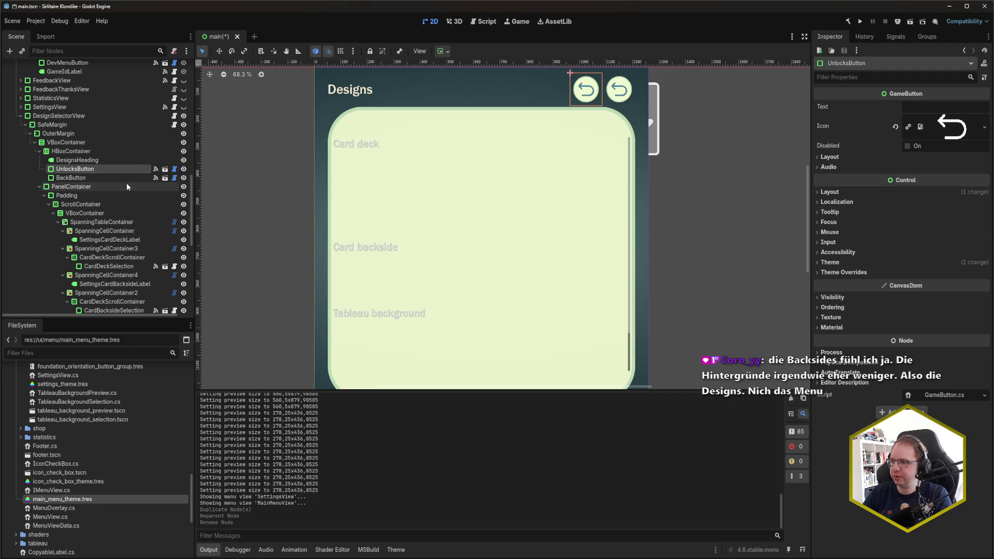
key(ctrl+s)
scroll(54, 465, up, 10)
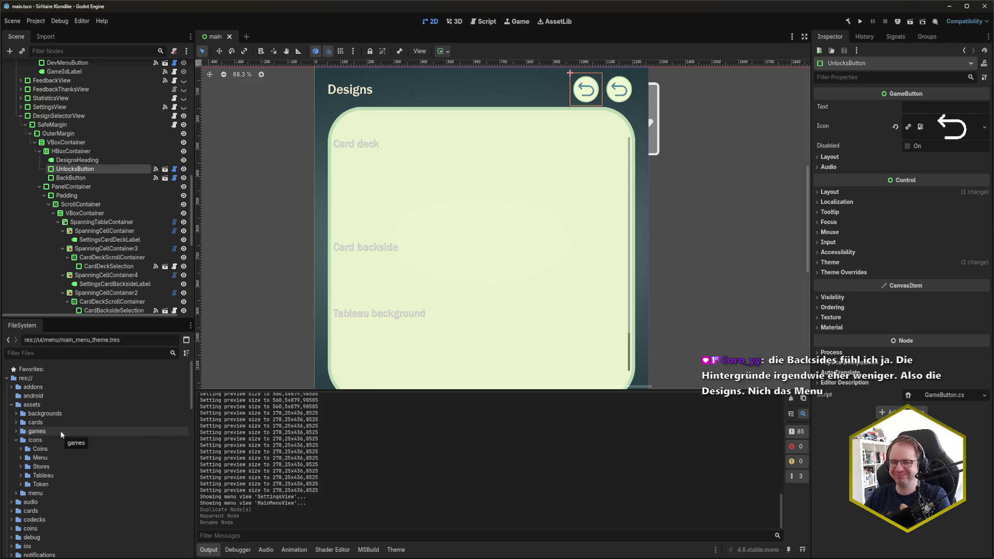
Assign shopping-bag-icon.svg from assets/menu as UnlocksButton's Icon, replacing the back arrow
click(21, 458)
scroll(97, 445, down, 3)
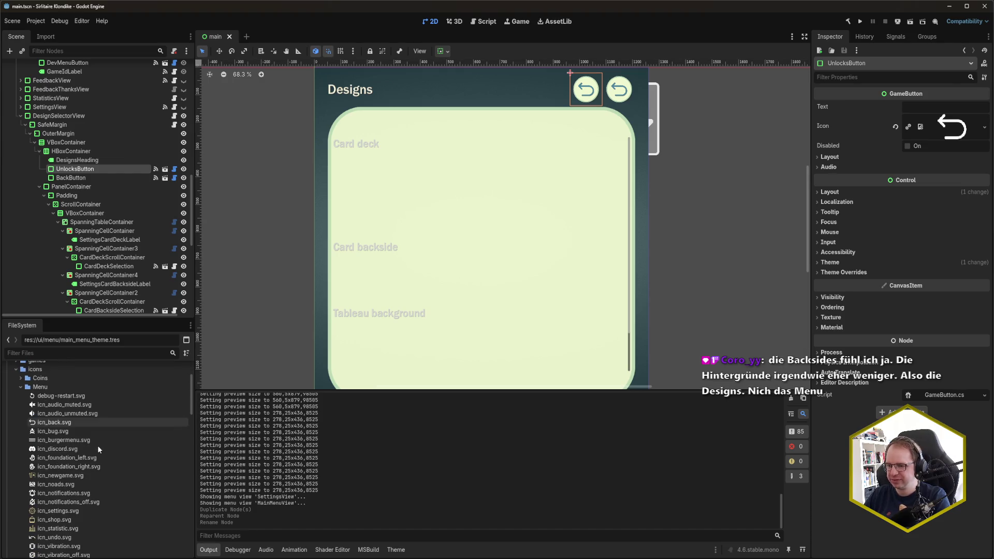
scroll(97, 449, down, 1)
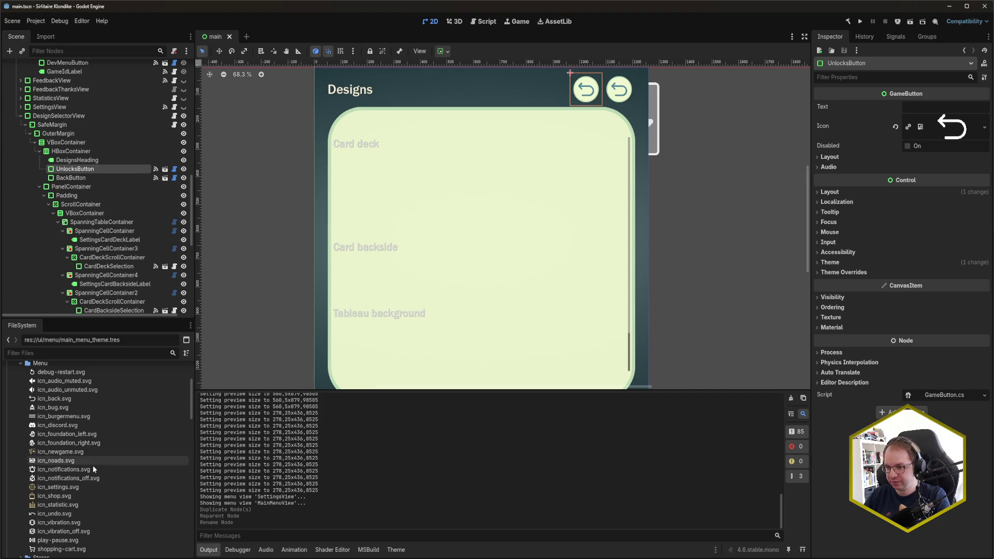
scroll(73, 481, down, 4)
scroll(17, 468, up, 5)
scroll(17, 464, down, 4)
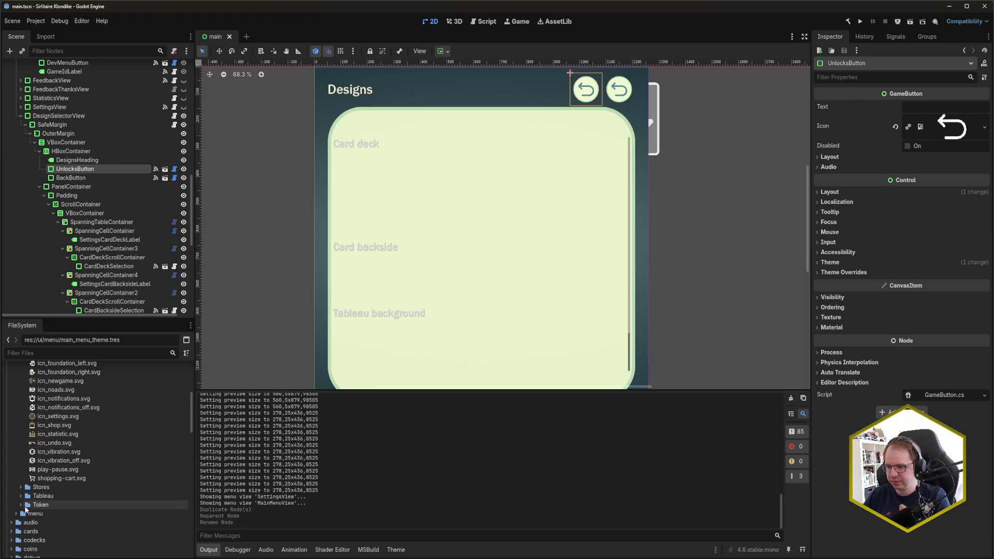
double_click(36, 514)
scroll(57, 420, down, 5)
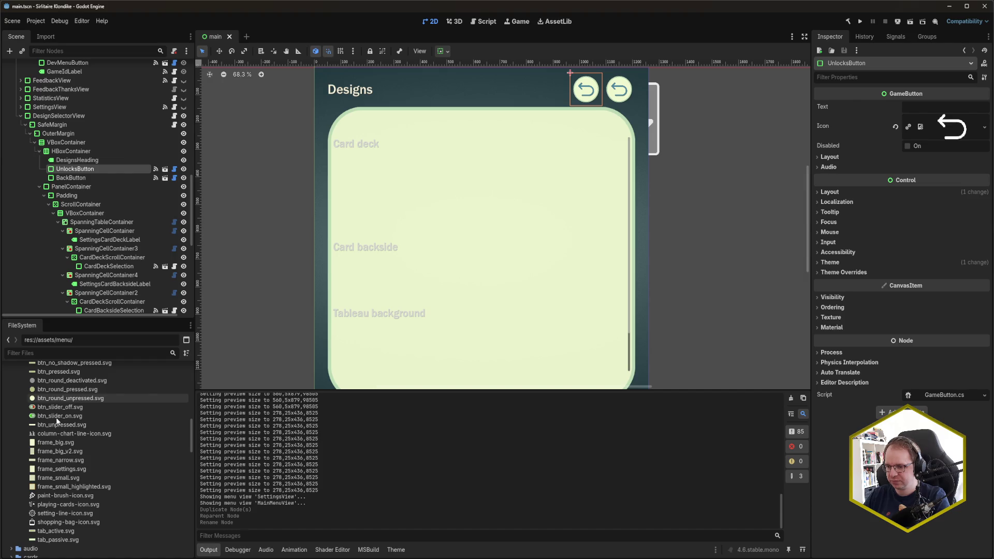
mouse_move(76, 521)
mouse_down()
mouse_move(420, 512)
mouse_move(838, 274)
mouse_move(951, 127)
mouse_up()
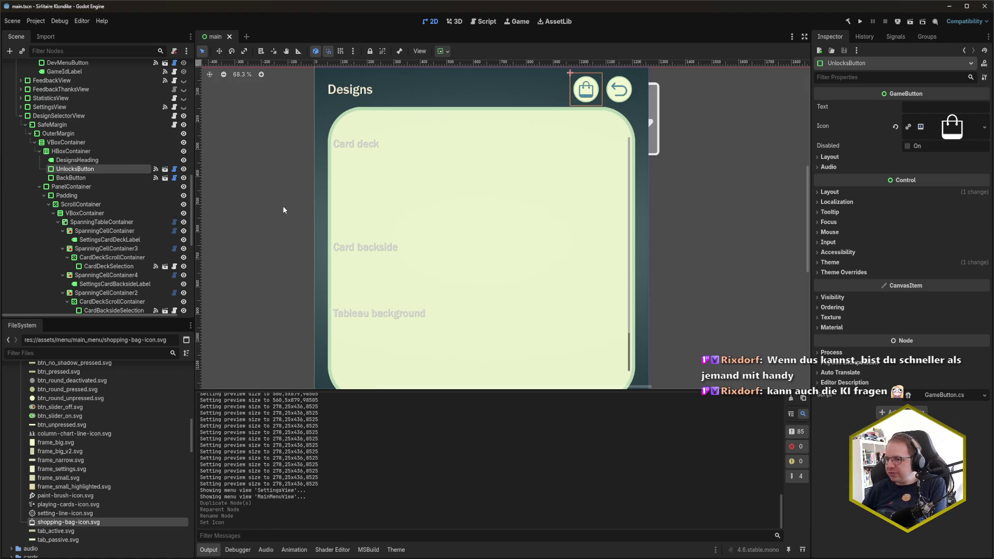
click(900, 37)
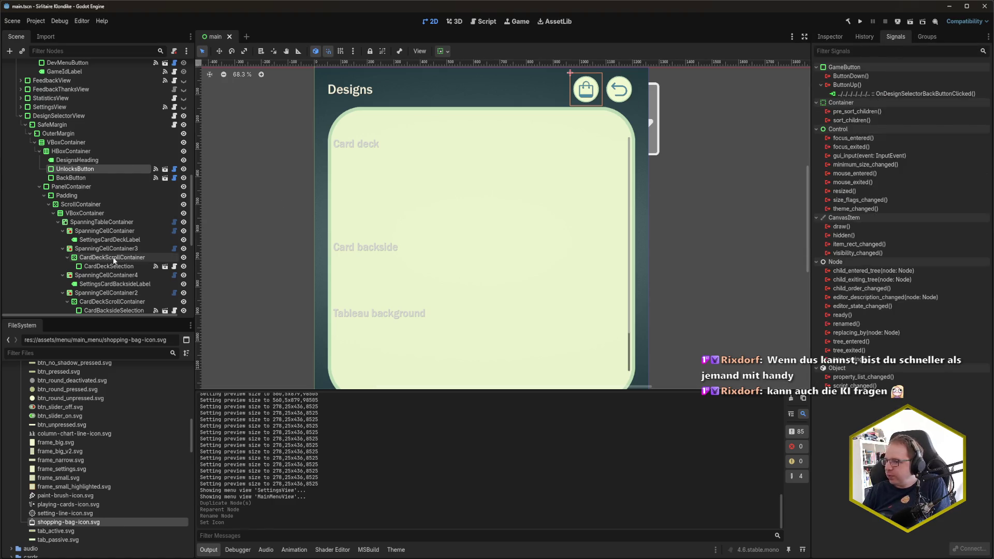
Reconnect UnlocksButton's ButtonUp from OnDesignSelectorBackButtonClicked to OnShopButtonClicked and save the scene
click(899, 95)
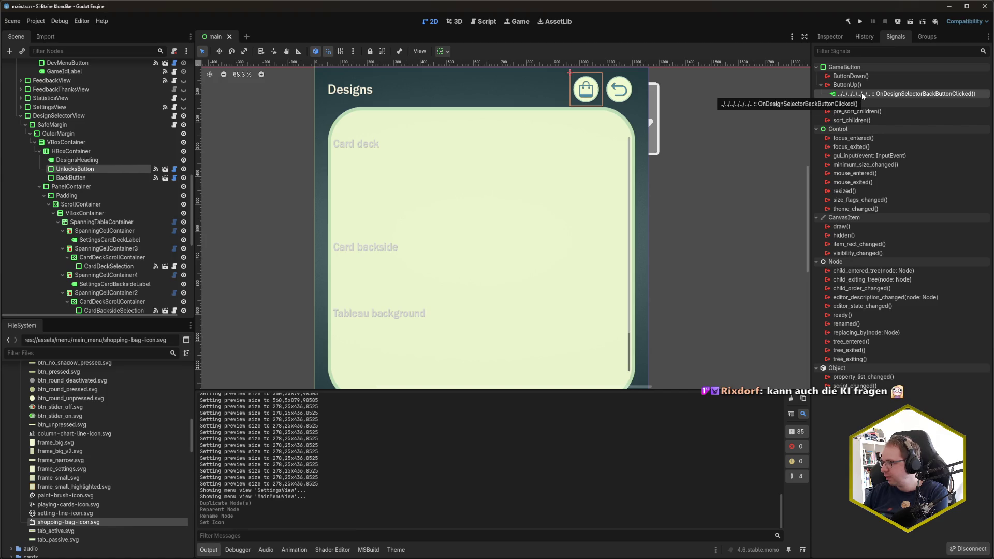
key(Delete)
double_click(855, 86)
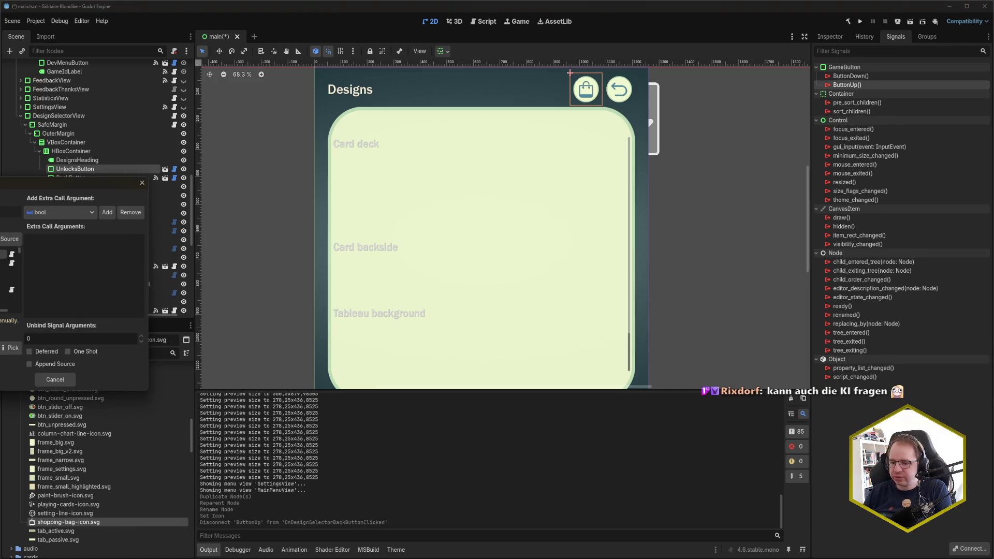
click(11, 348)
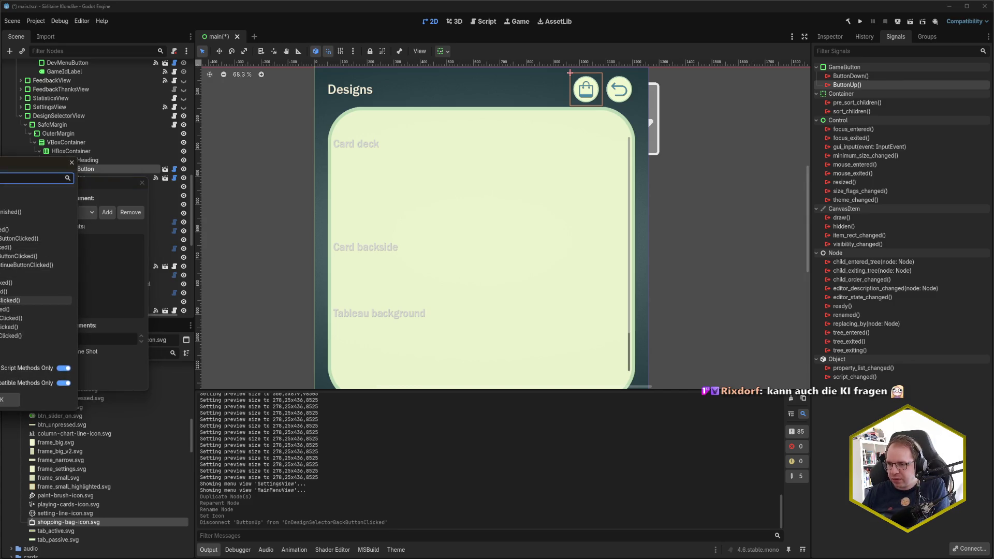
key(Return)
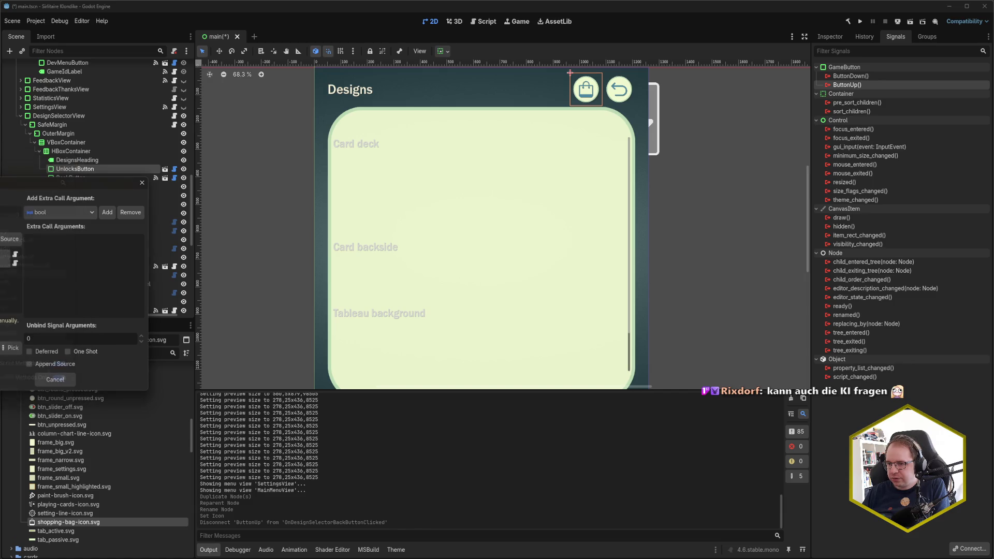
key(Return)
key(ctrl+s)
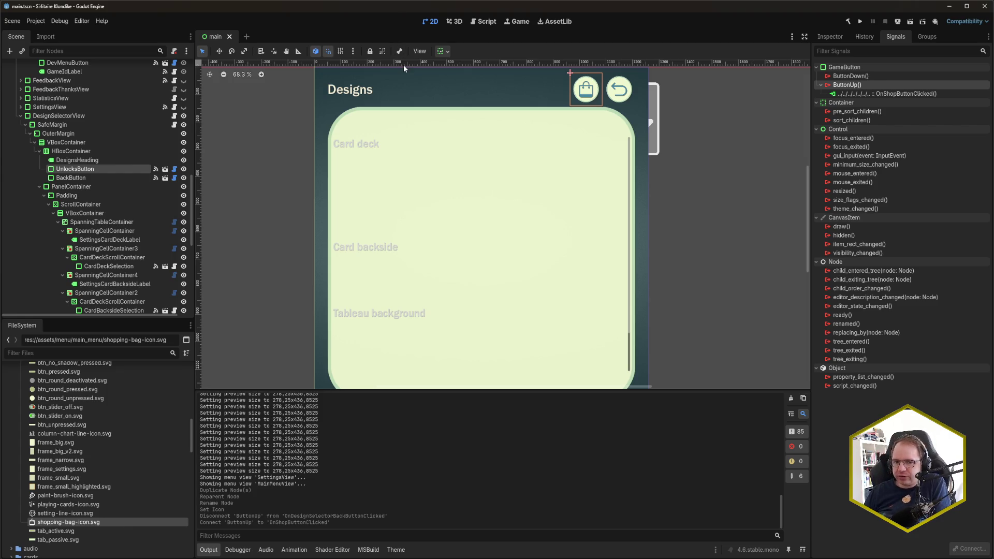
click(92, 198)
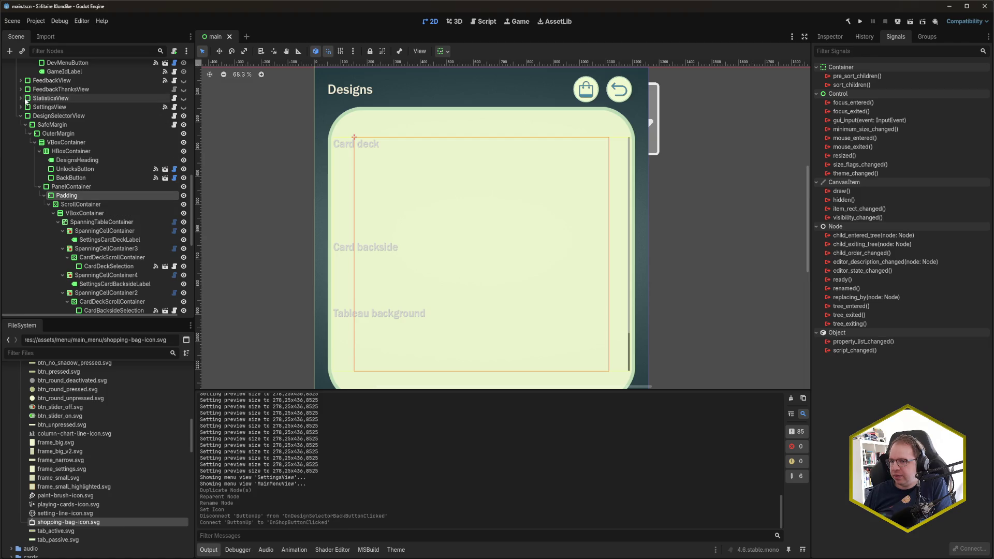
scroll(83, 187, up, 2)
scroll(77, 178, down, 10)
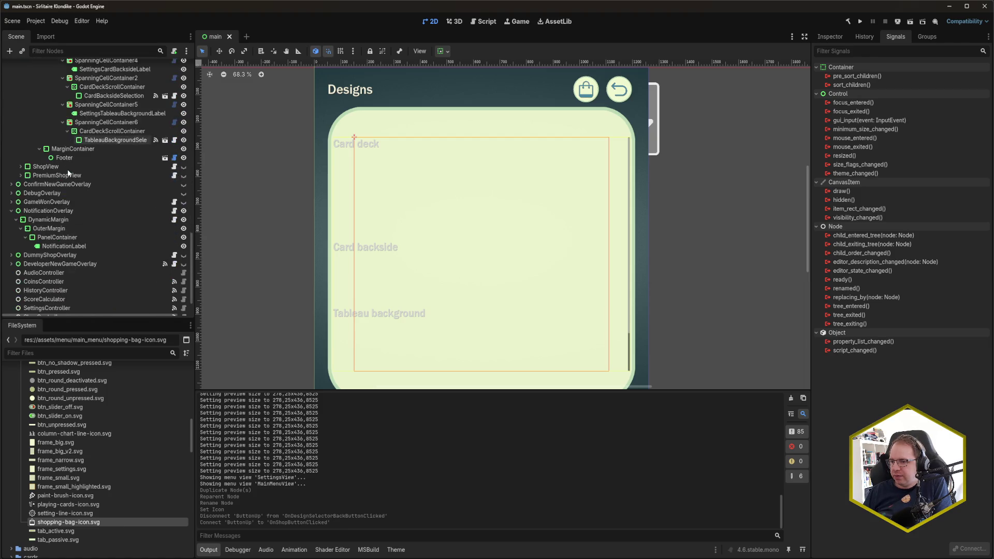
click(20, 166)
scroll(121, 228, up, 4)
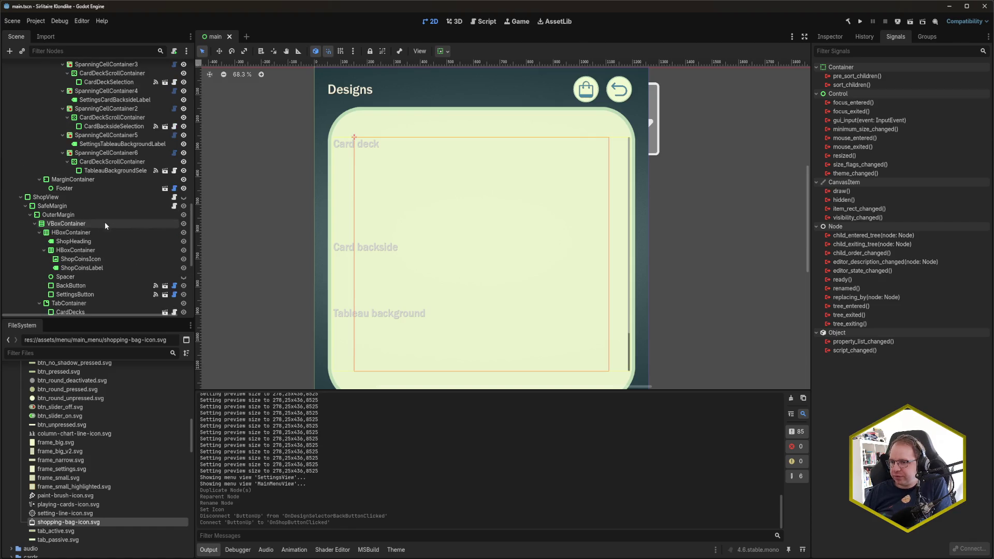
scroll(82, 225, down, 6)
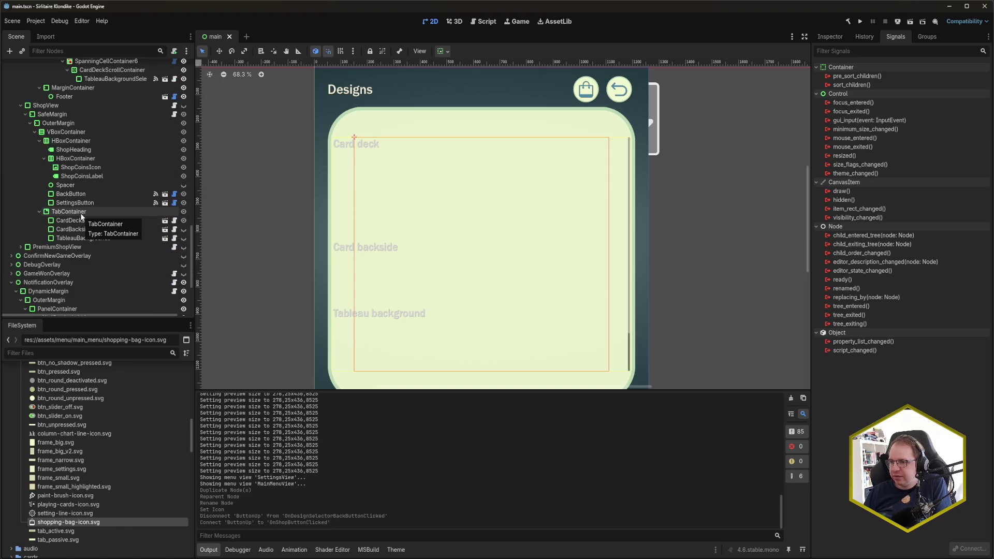
scroll(81, 217, up, 6)
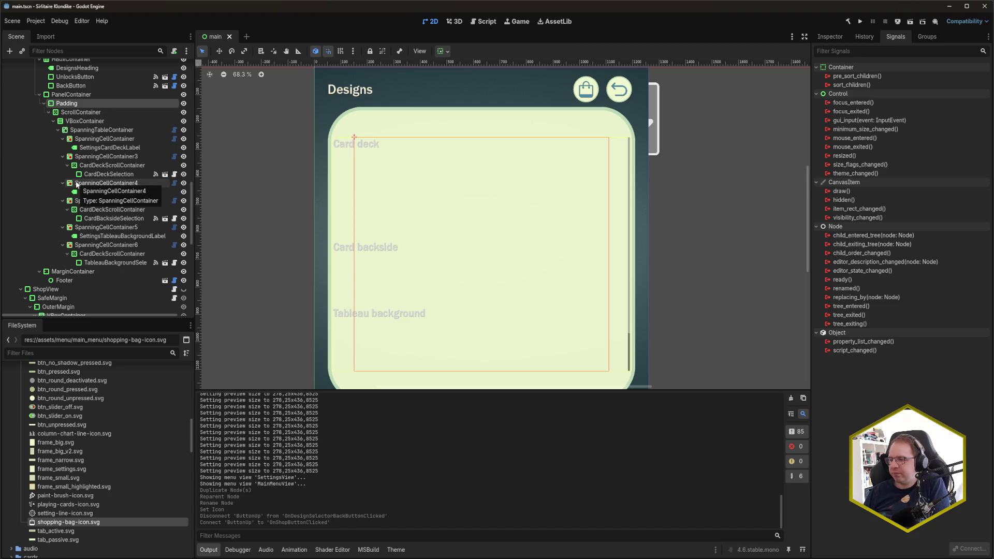
scroll(76, 186, down, 5)
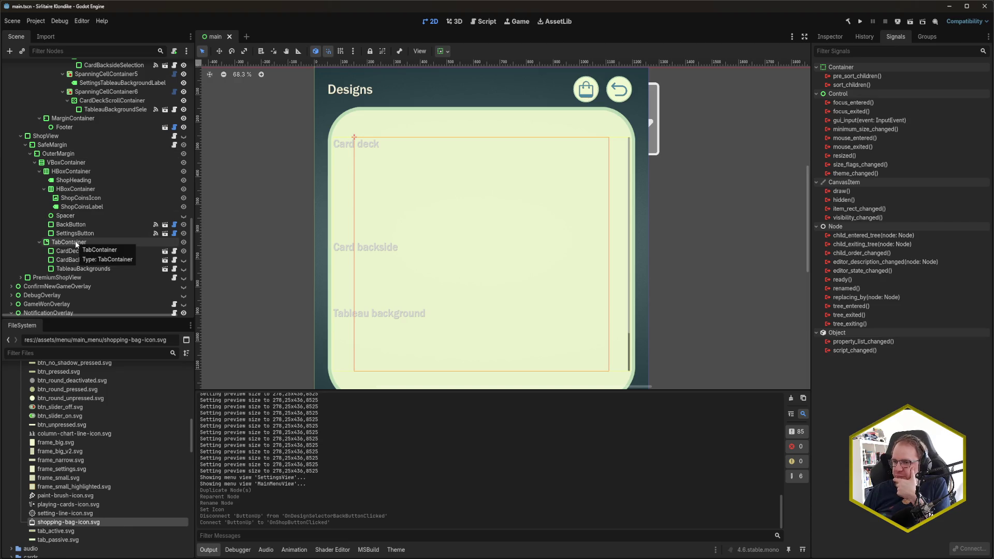
click(39, 171)
scroll(63, 202, up, 6)
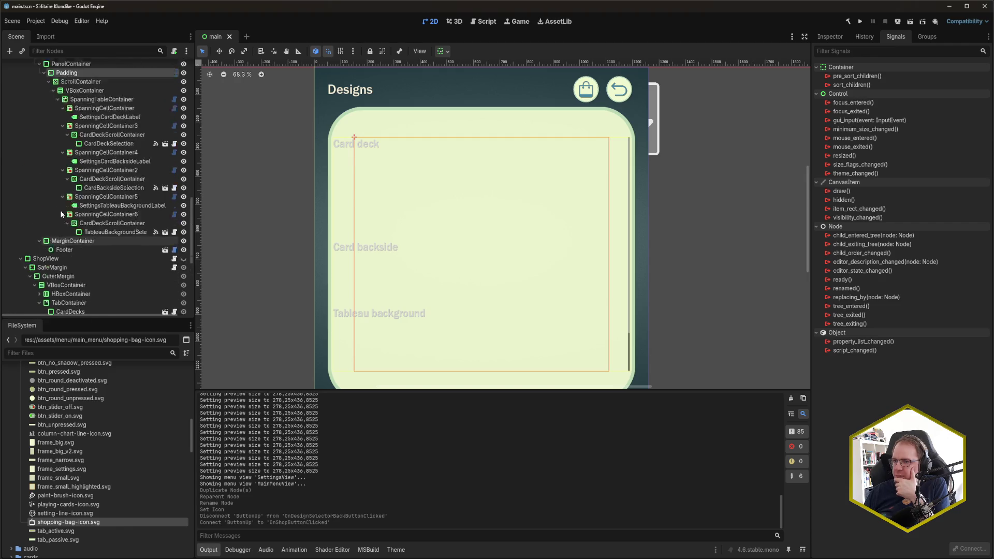
scroll(63, 199, up, 1)
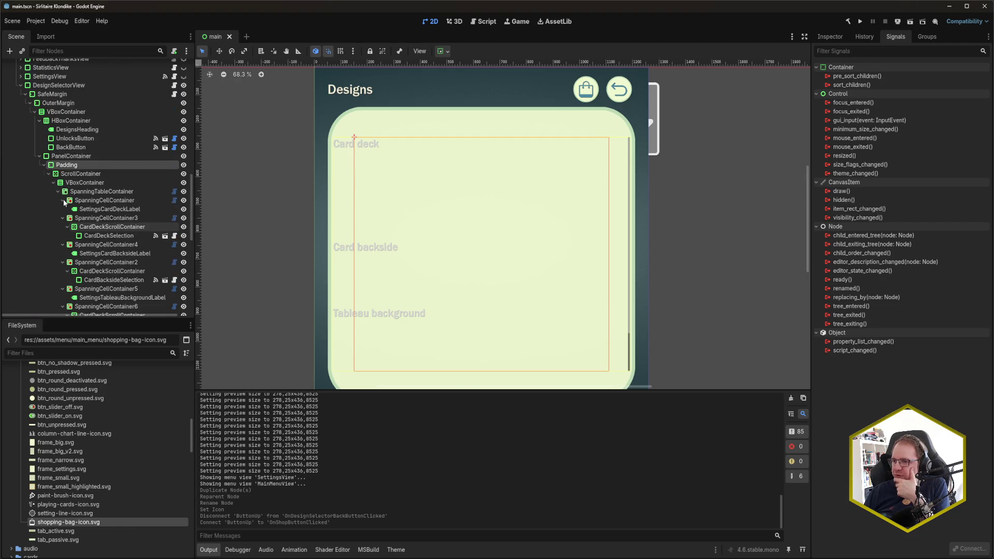
Create a TabContainer child of the Designs VBoxContainer and drag it directly above PanelContainer
click(64, 157)
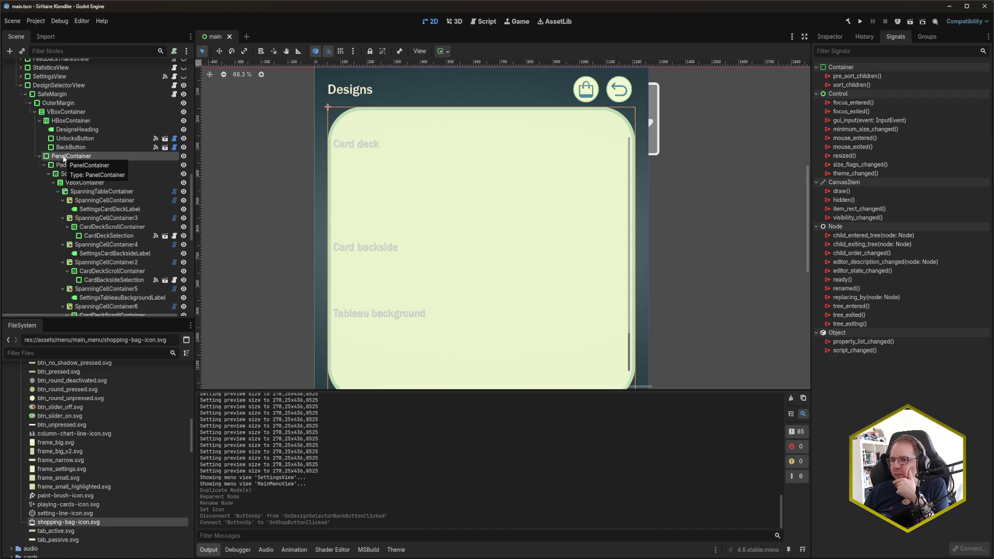
click(66, 113)
key(ctrl+a)
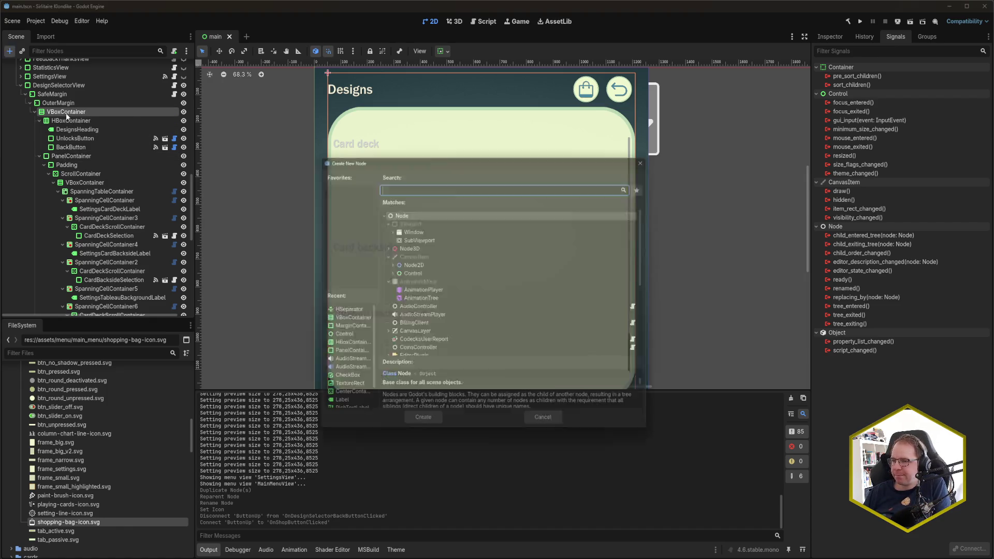
key(Escape)
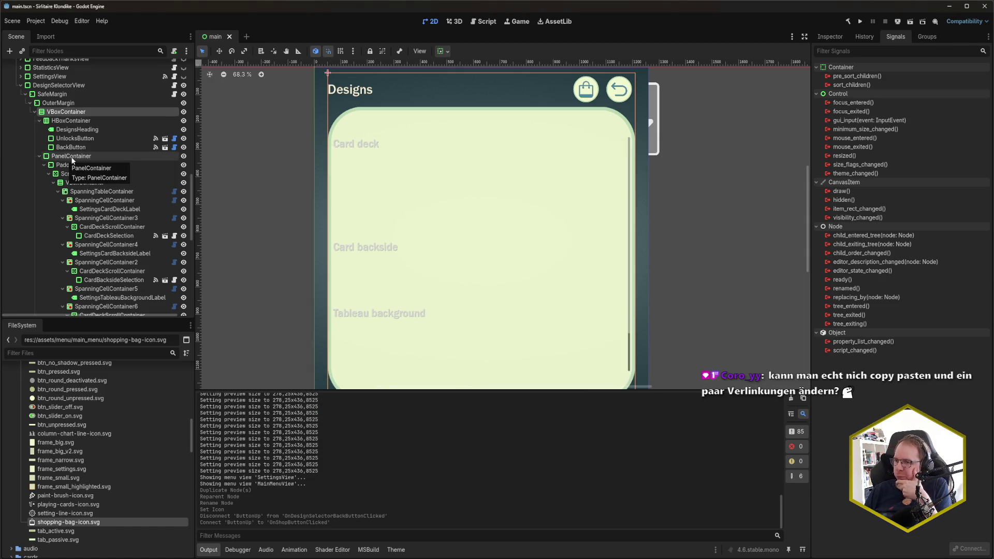
click(71, 157)
click(65, 113)
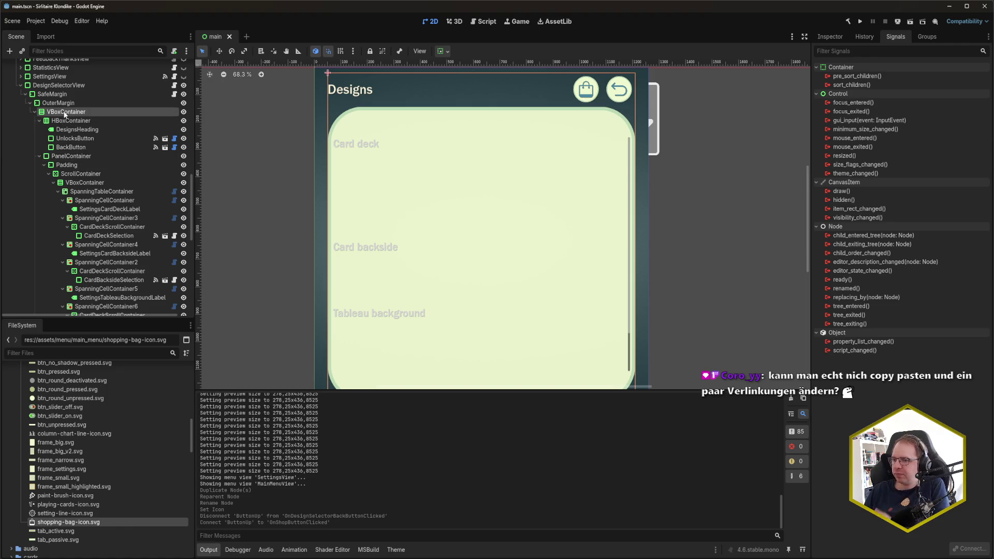
key(ctrl+a)
text(TabConta)
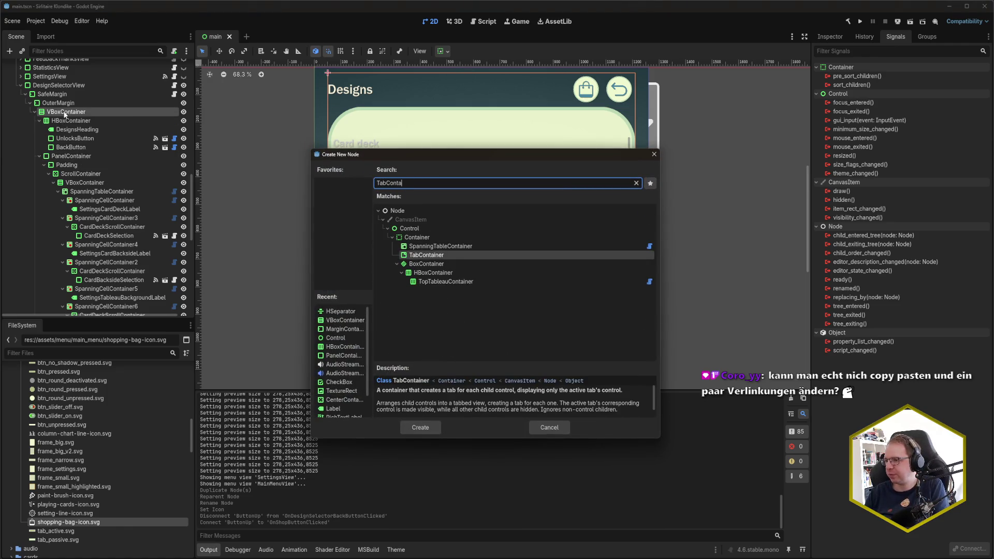
key(Return)
drag(85, 306, 58, 107)
drag(56, 116, 55, 111)
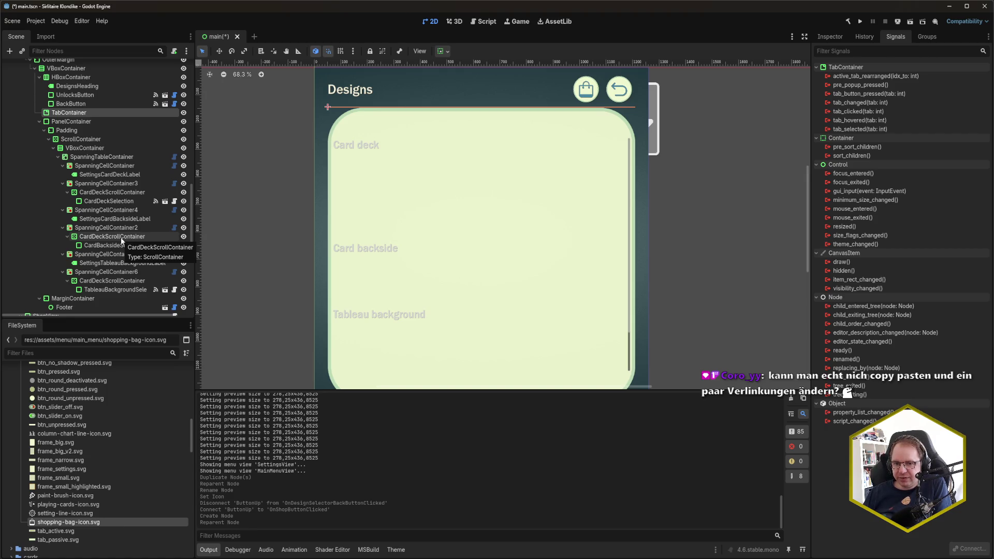
Multi-select CardDeckSelection, CardBacksideSelection and TableauBackgroundSelection in the Scene tree
scroll(124, 191, down, 7)
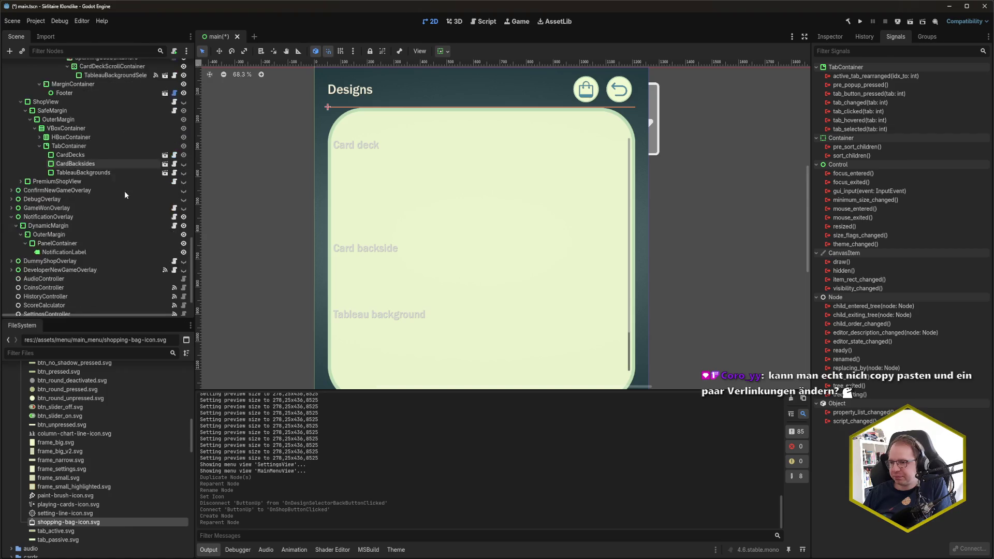
scroll(130, 188, up, 1)
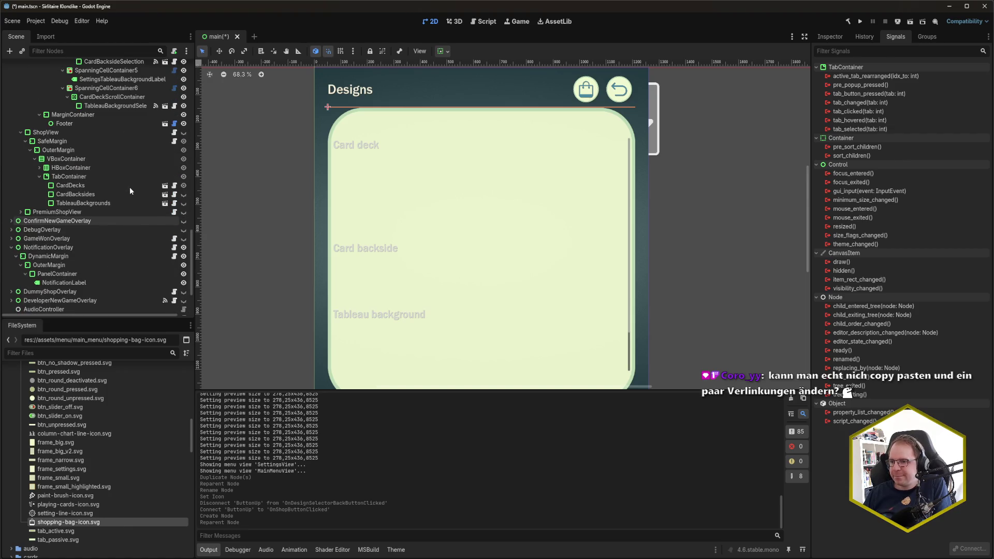
scroll(130, 187, up, 4)
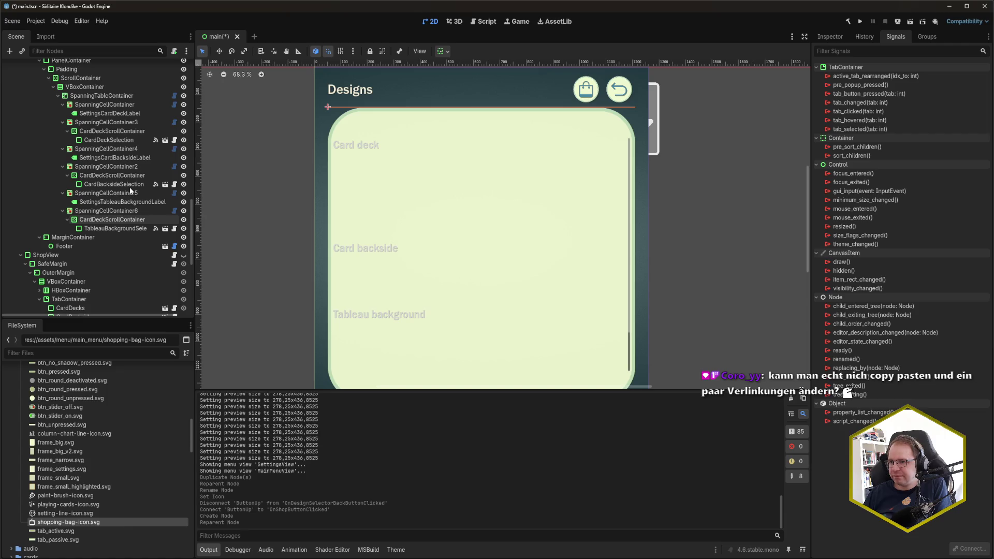
scroll(130, 187, up, 1)
scroll(129, 187, up, 1)
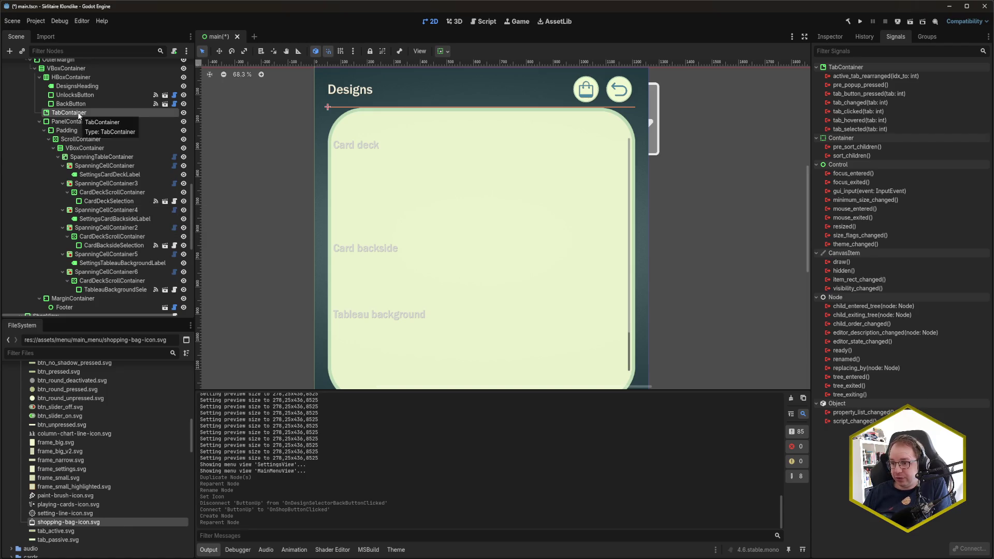
click(109, 201)
ctrl+click(113, 244)
ctrl+click(119, 289)
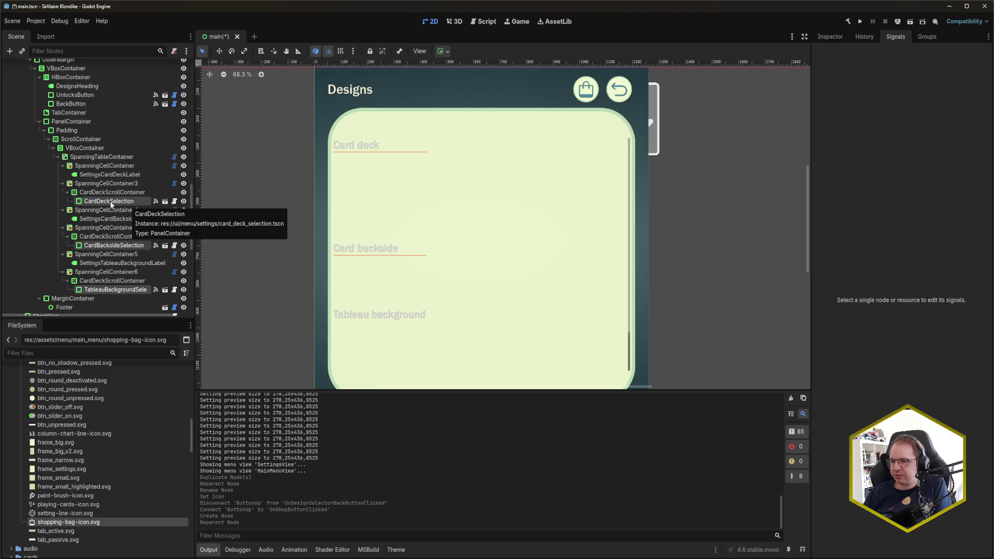
Select the shop's CardDecks tab node and view its properties in the Inspector
click(110, 202)
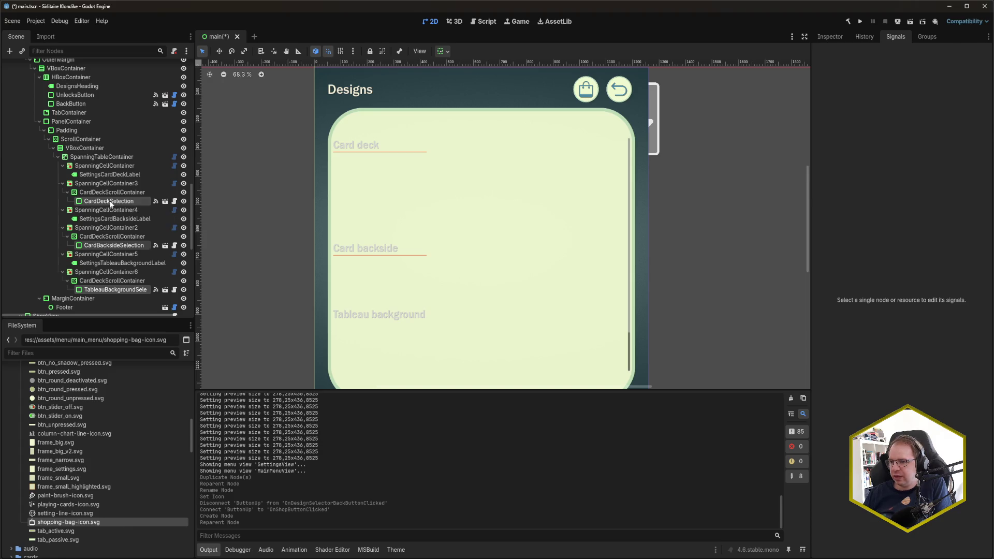
scroll(106, 203, down, 5)
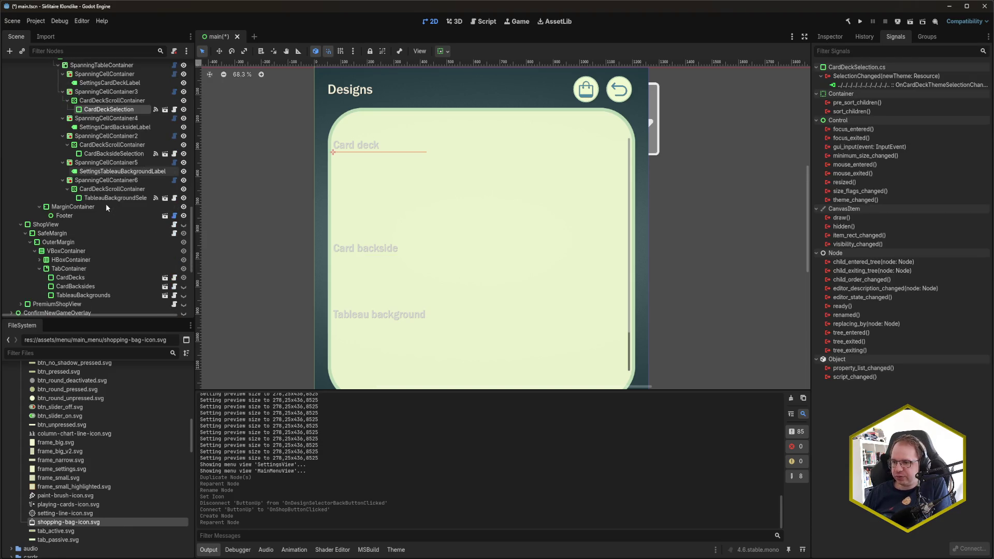
click(104, 215)
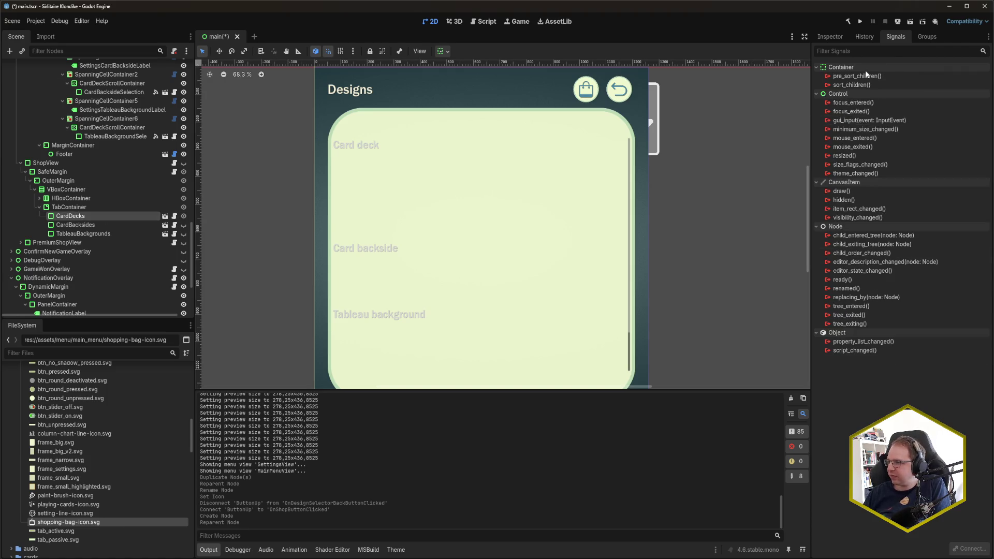
click(830, 37)
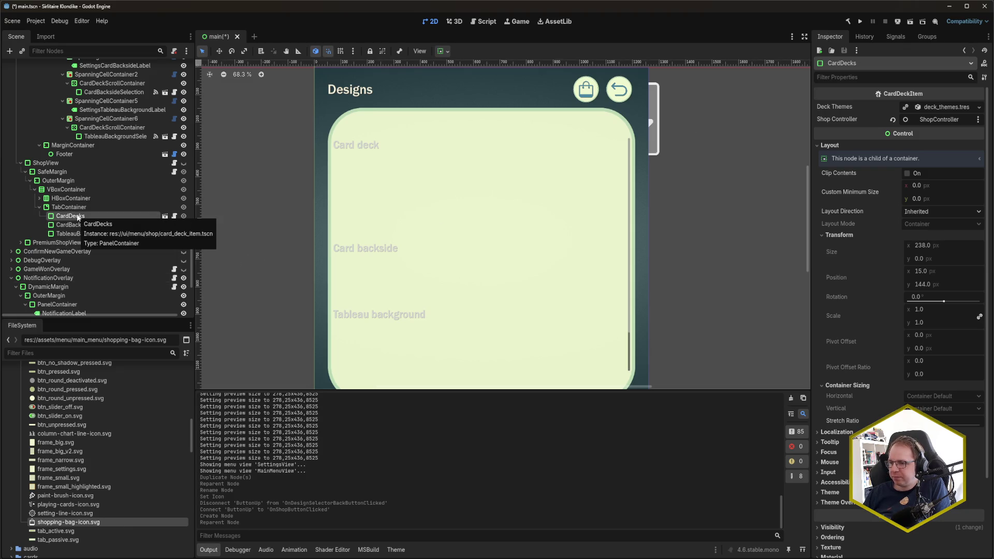
Collapse the menu folder in FileSystem and scroll down to ui/menu/settings
scroll(825, 368, down, 3)
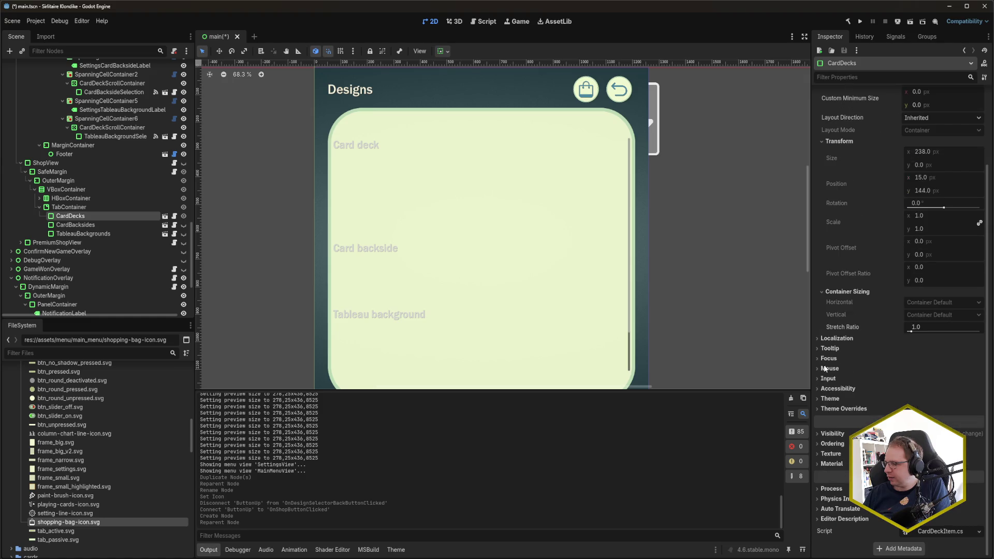
scroll(825, 368, up, 3)
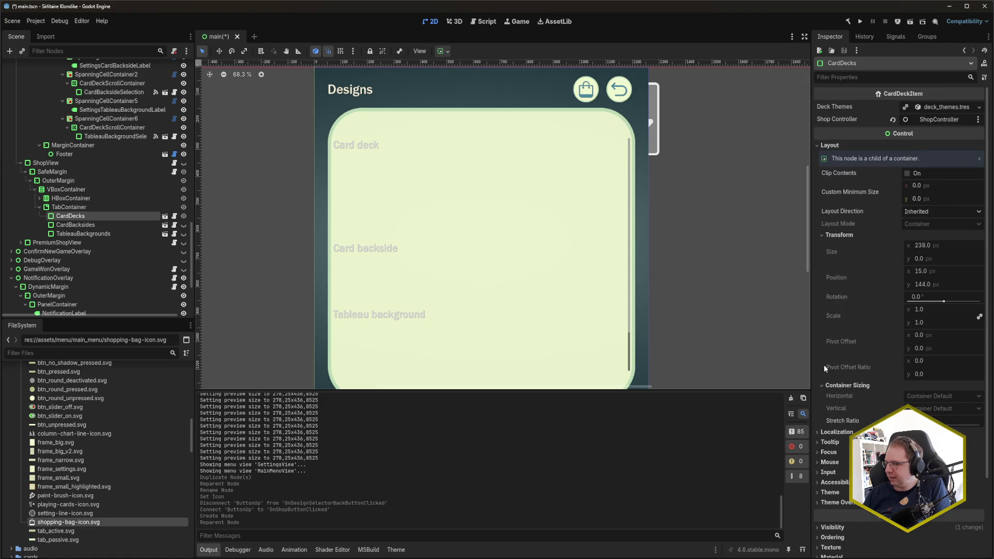
scroll(29, 473, up, 5)
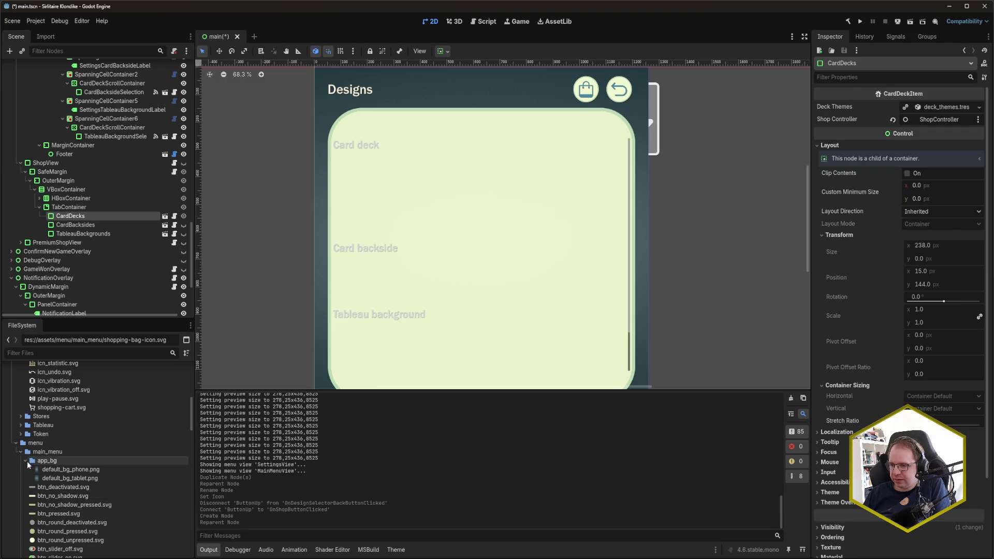
click(16, 442)
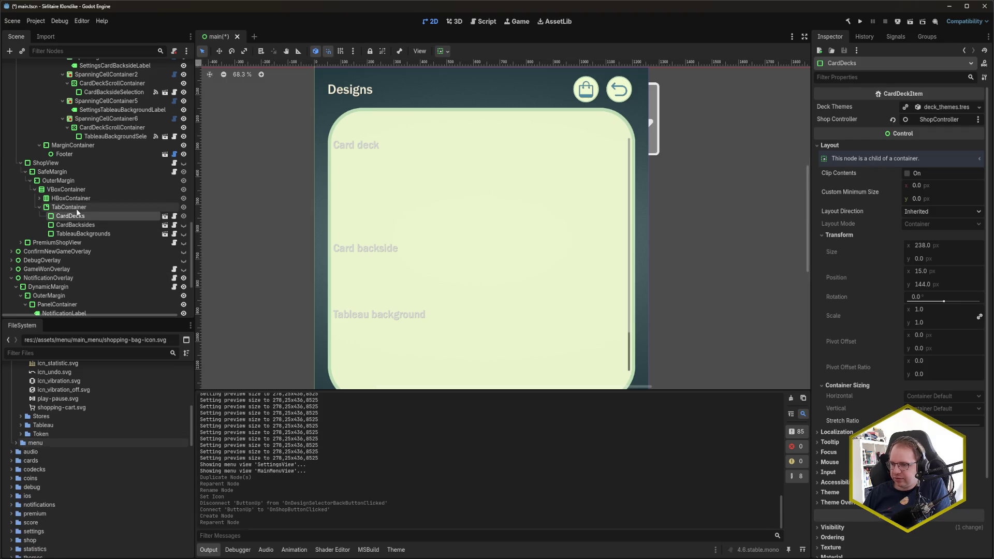
scroll(69, 482, down, 6)
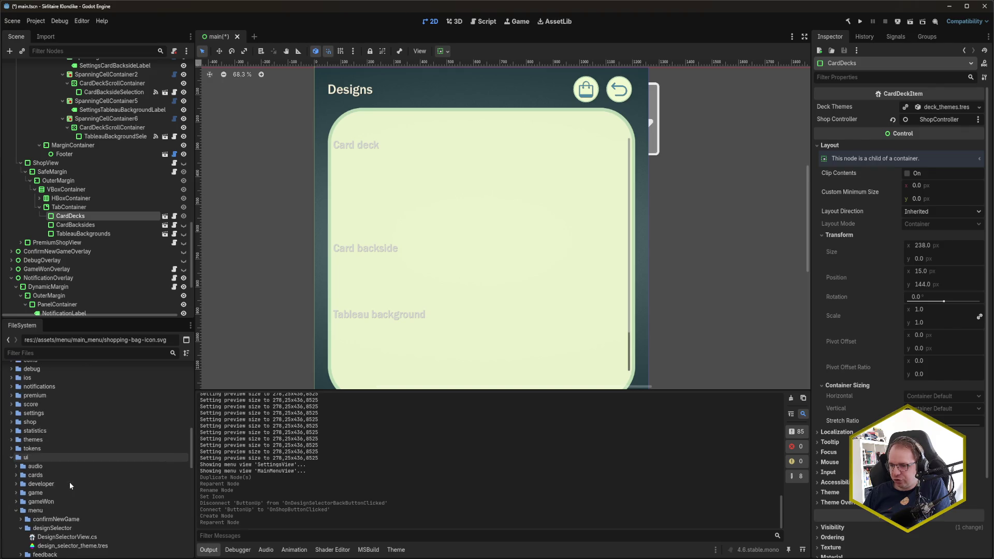
scroll(100, 478, down, 2)
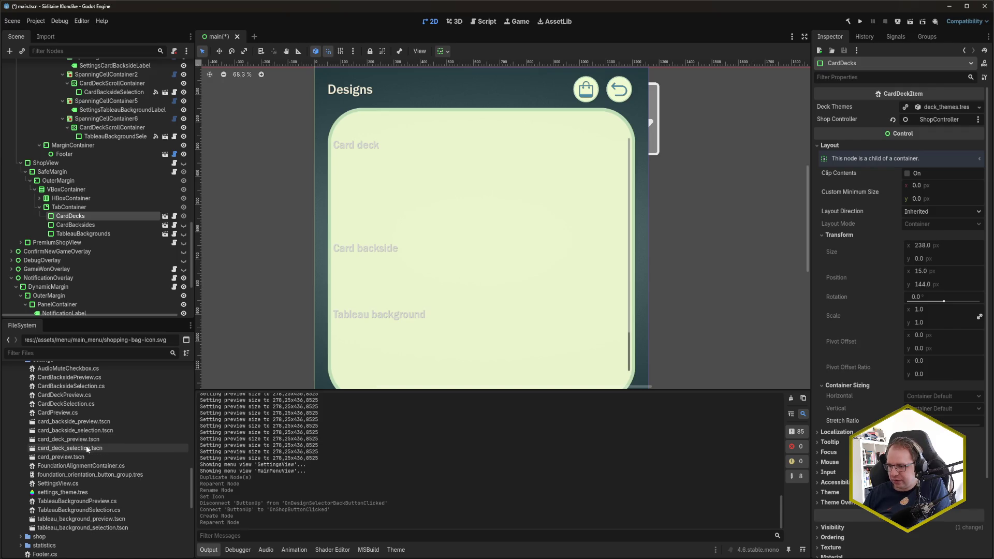
Open card_deck_selection.tscn to inspect its tree, then return to the main scene
double_click(86, 449)
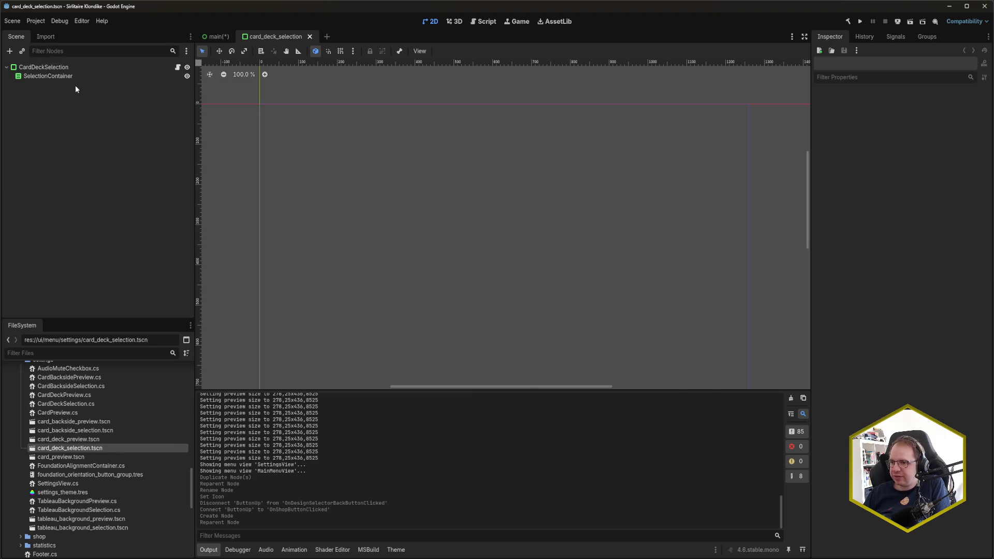
click(217, 37)
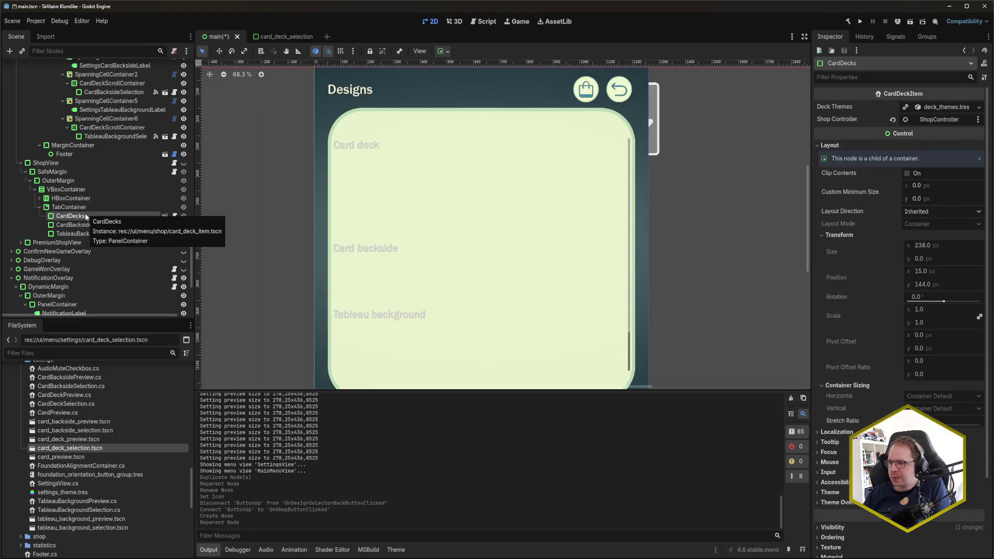
scroll(85, 218, down, 5)
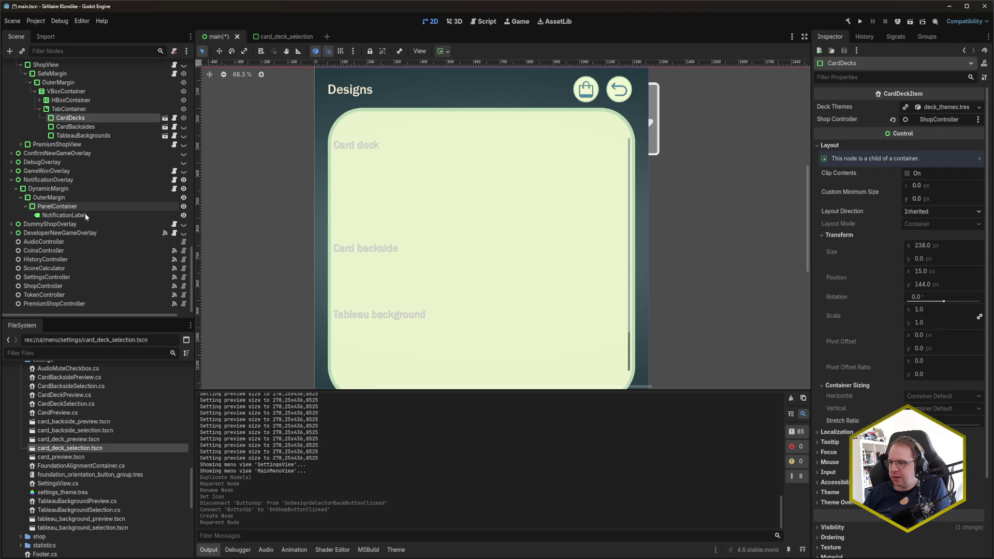
scroll(86, 216, up, 5)
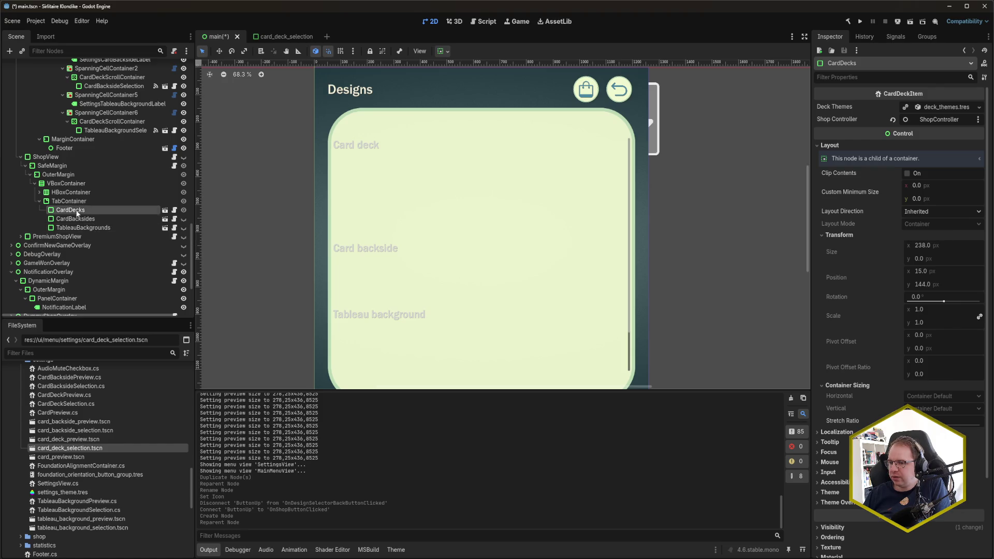
scroll(82, 227, up, 3)
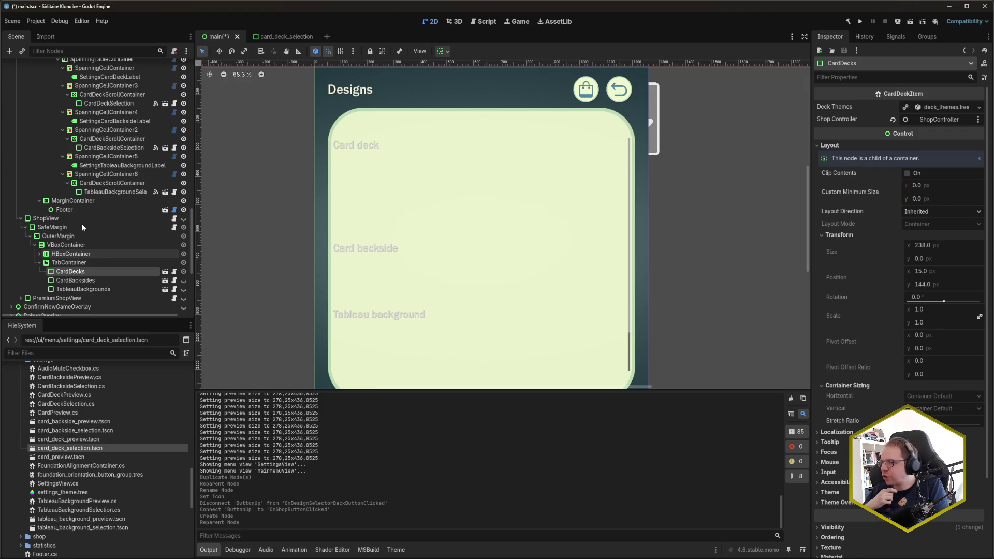
scroll(82, 227, down, 2)
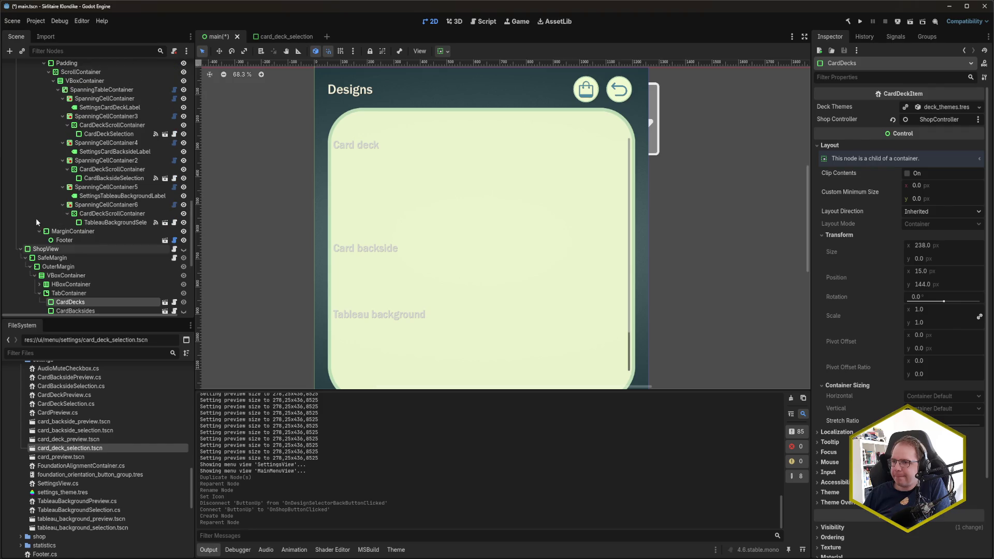
Reselect TableauBackgroundSelection, CardBacksideSelection and CardDeckSelection together in the Scene tree
click(130, 222)
ctrl+click(114, 178)
ctrl+click(103, 133)
scroll(104, 238, down, 2)
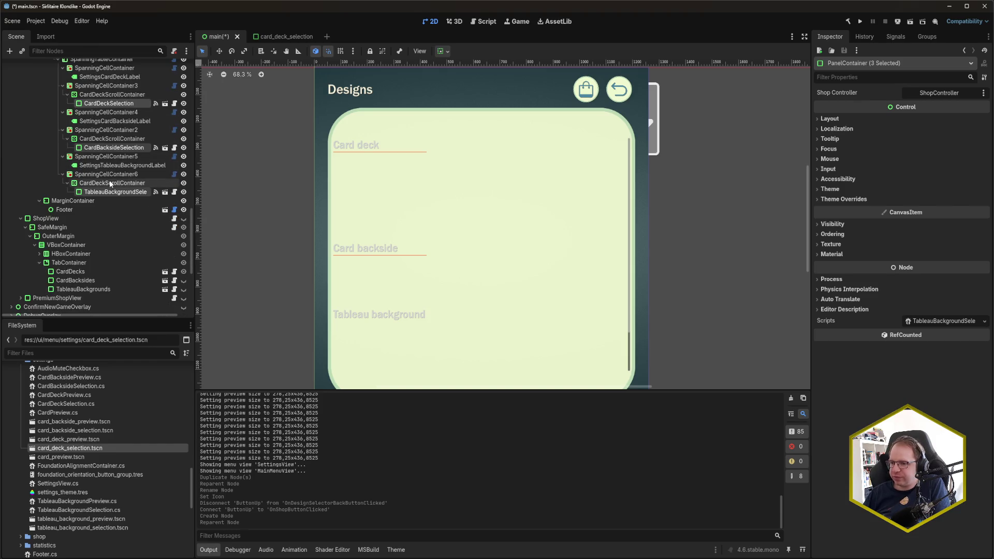
scroll(107, 406, up, 2)
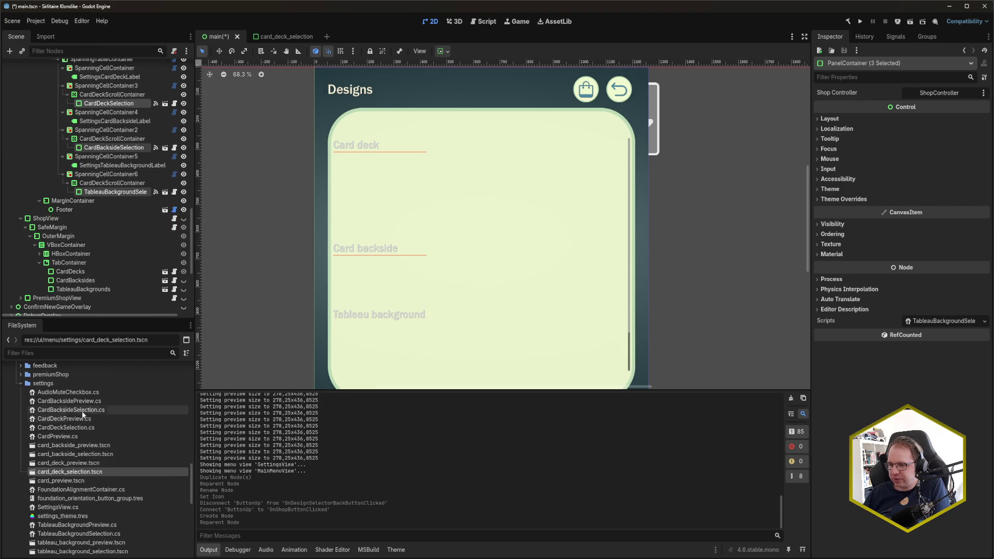
scroll(62, 402, down, 4)
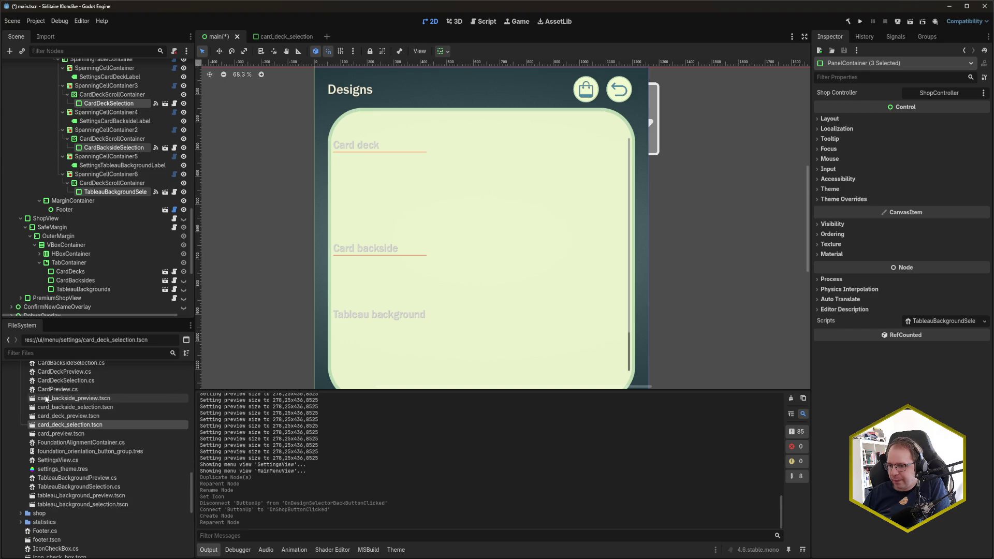
scroll(31, 484, down, 1)
Open shop/card_deck_item.tscn, compare it with card_deck_selection, then return to main
click(21, 488)
scroll(51, 481, down, 2)
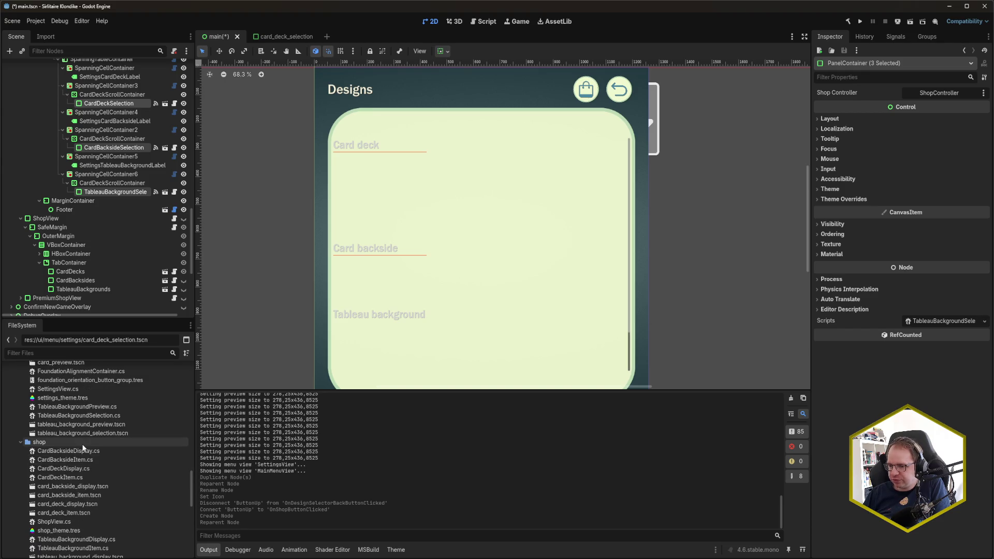
scroll(94, 498, down, 1)
double_click(83, 490)
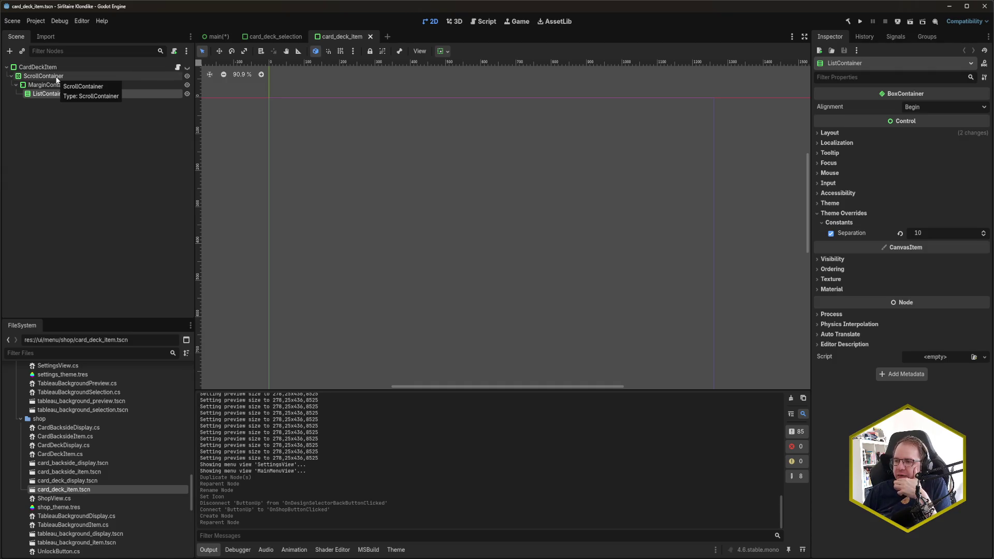
click(274, 36)
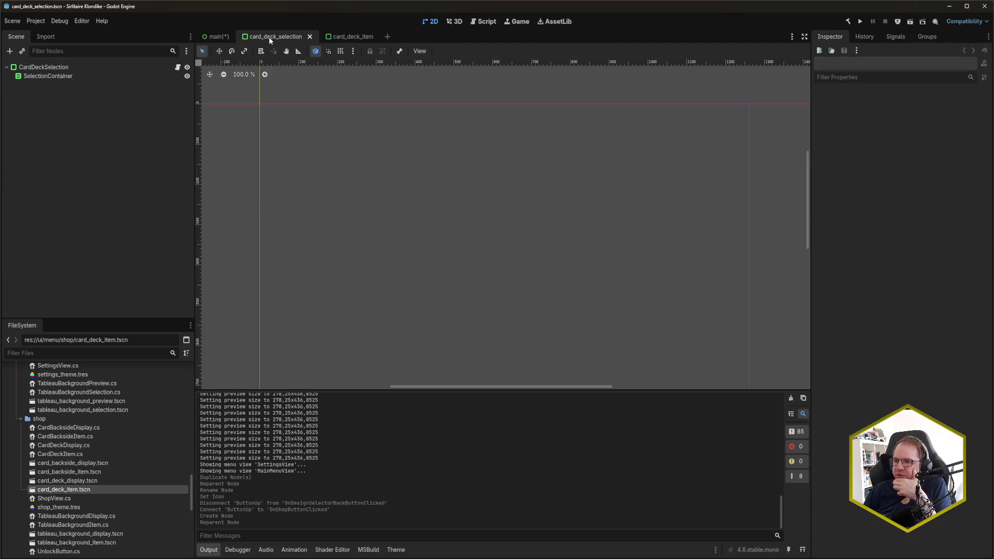
click(356, 37)
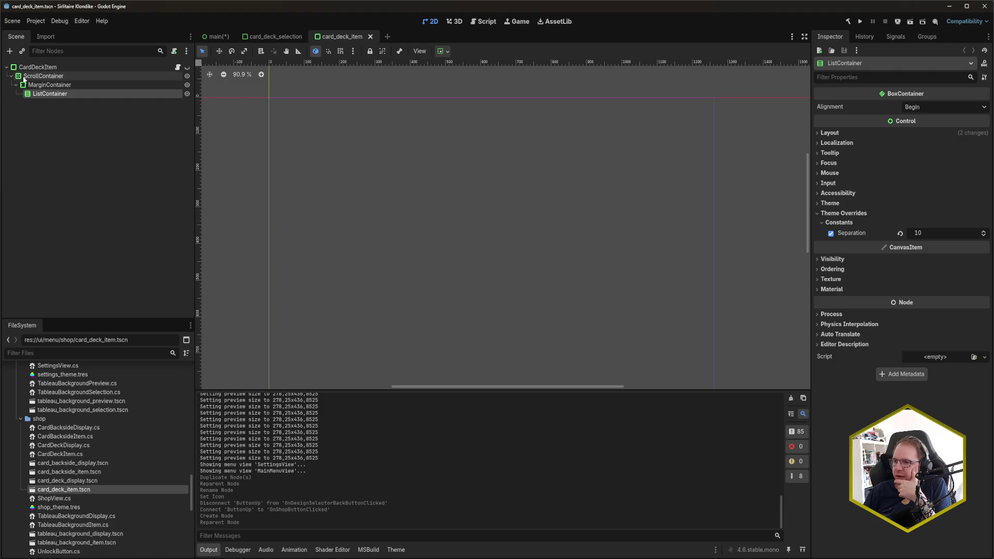
click(216, 37)
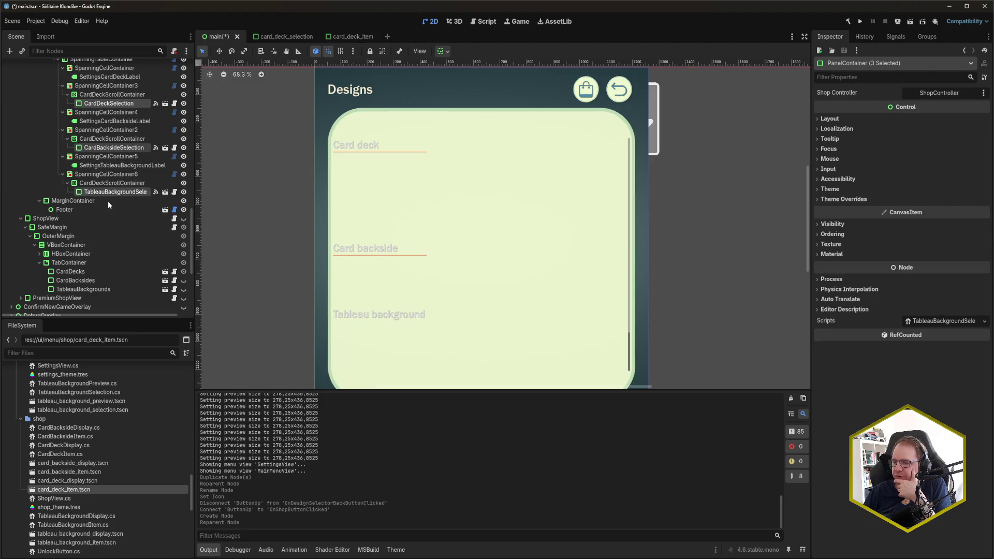
scroll(108, 205, up, 3)
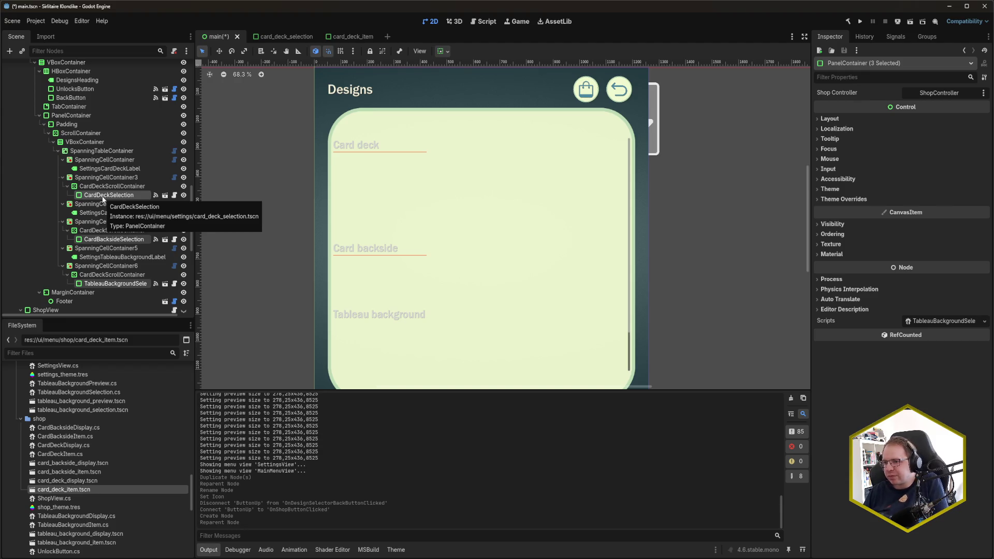
Drag the three selection nodes onto the Designs TabContainer, then select TabContainer
drag(102, 199, 66, 109)
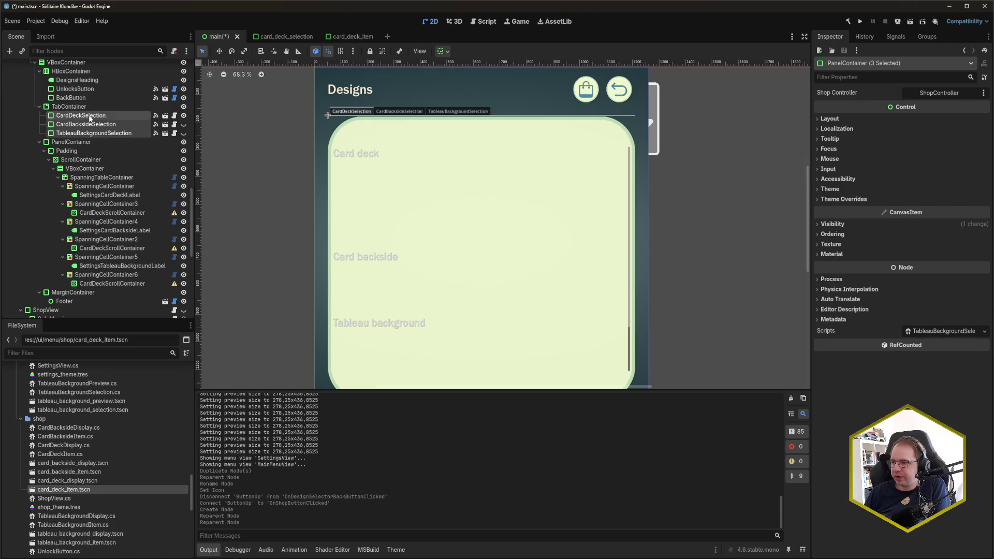
click(71, 107)
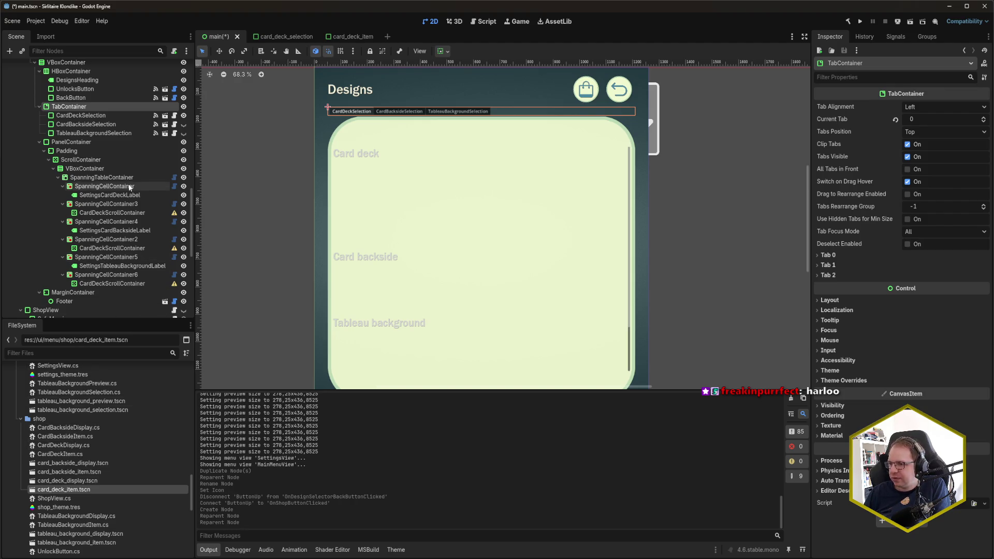
Hide the old PanelContainer with its eye toggle, leaving TabContainer's name unchanged
click(183, 142)
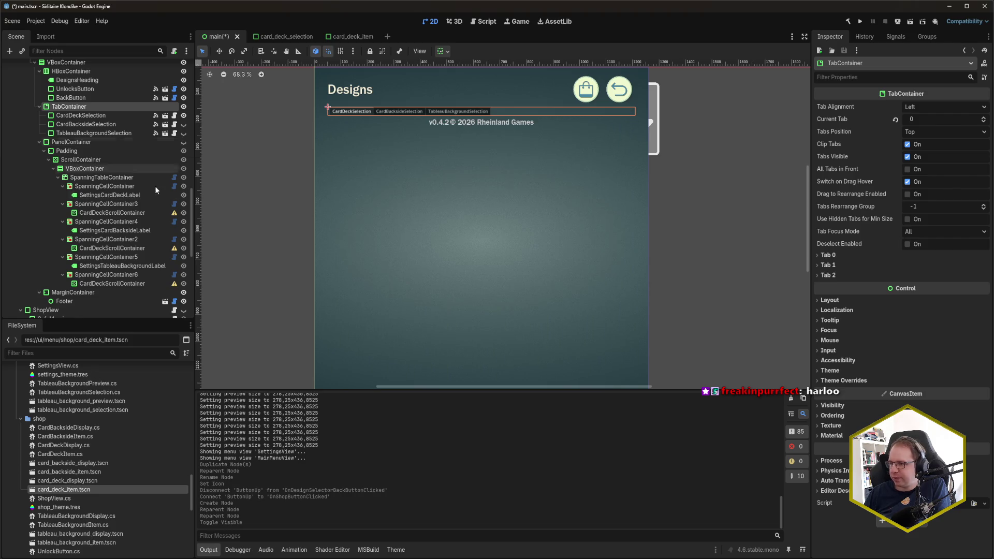
click(86, 105)
key(Return)
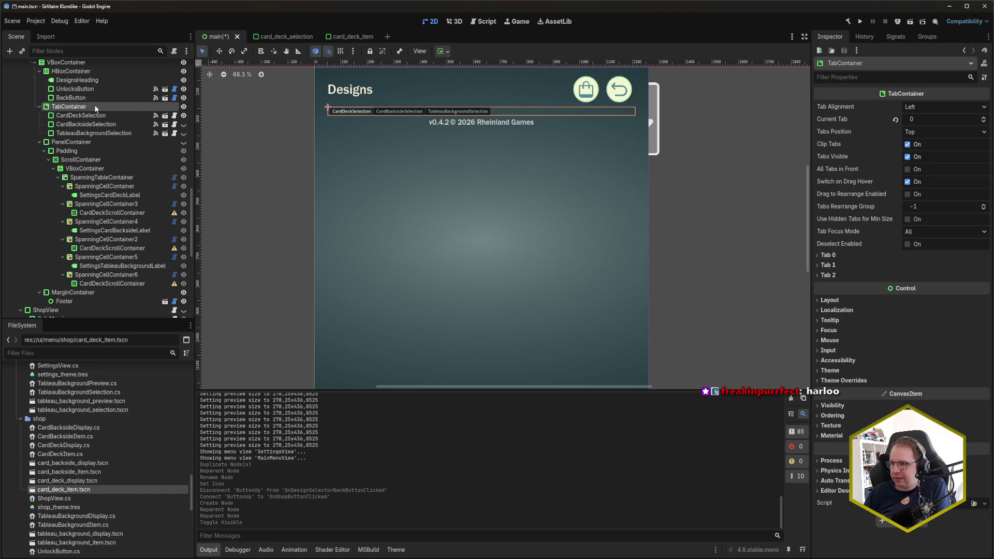
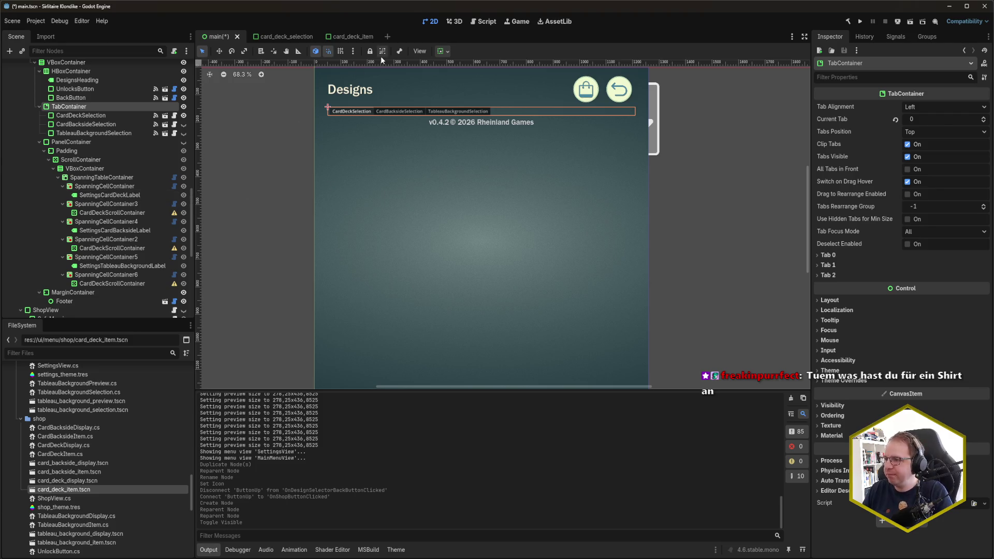
Save the main scene and check the shop view TabContainer's layout properties
key(ctrl+s)
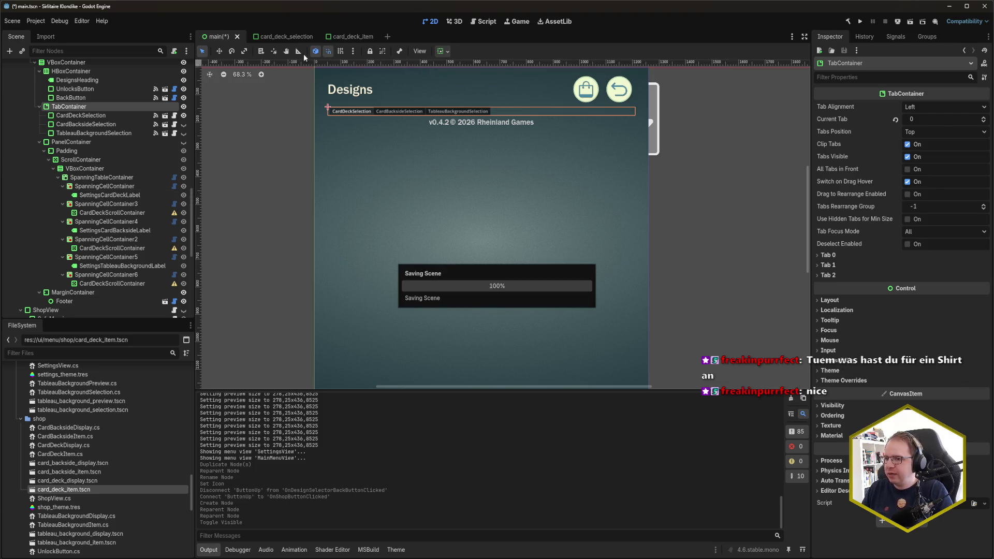
scroll(88, 250, down, 5)
click(80, 229)
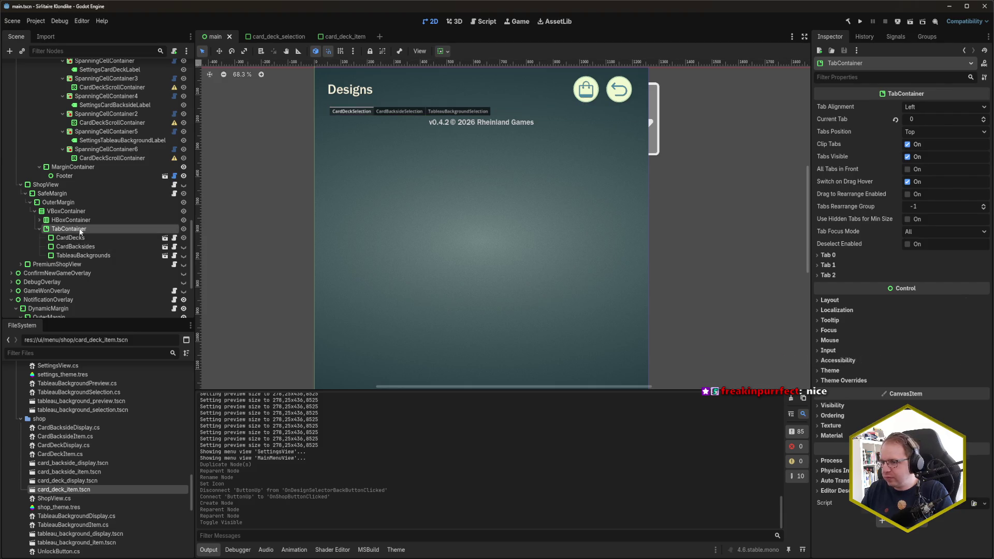
click(925, 300)
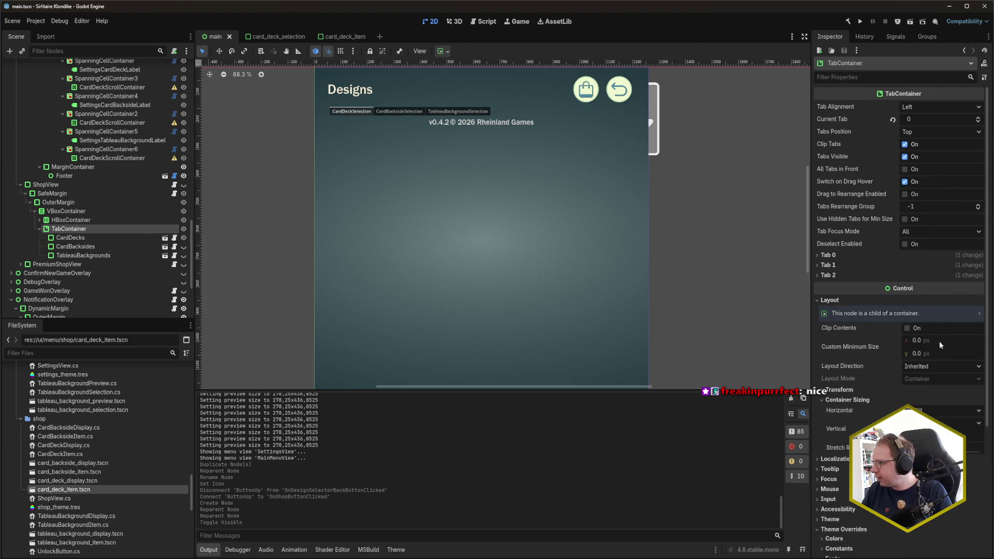
scroll(92, 168, up, 5)
Enable Vertical Expand under Container Sizing for the design selector's TabContainer
click(69, 138)
click(877, 300)
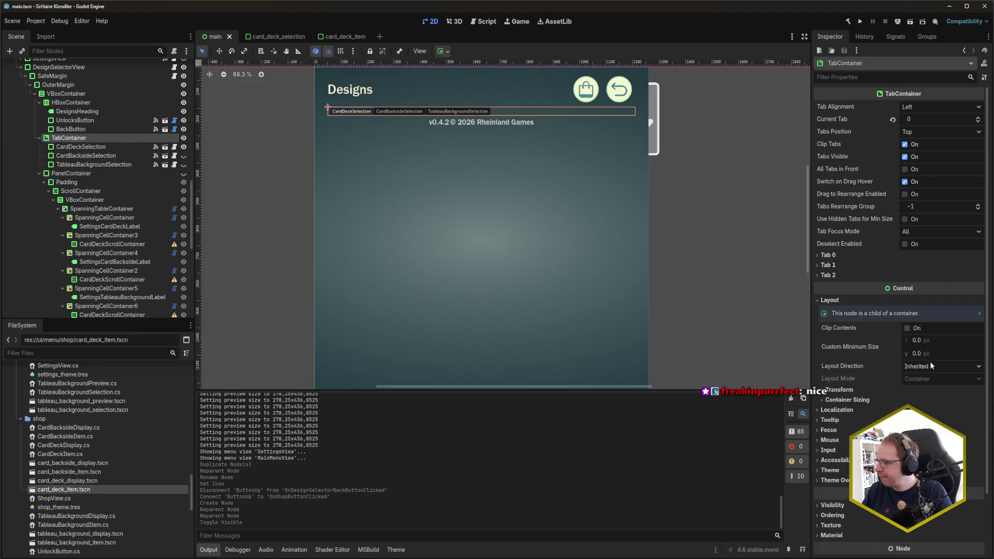
click(906, 435)
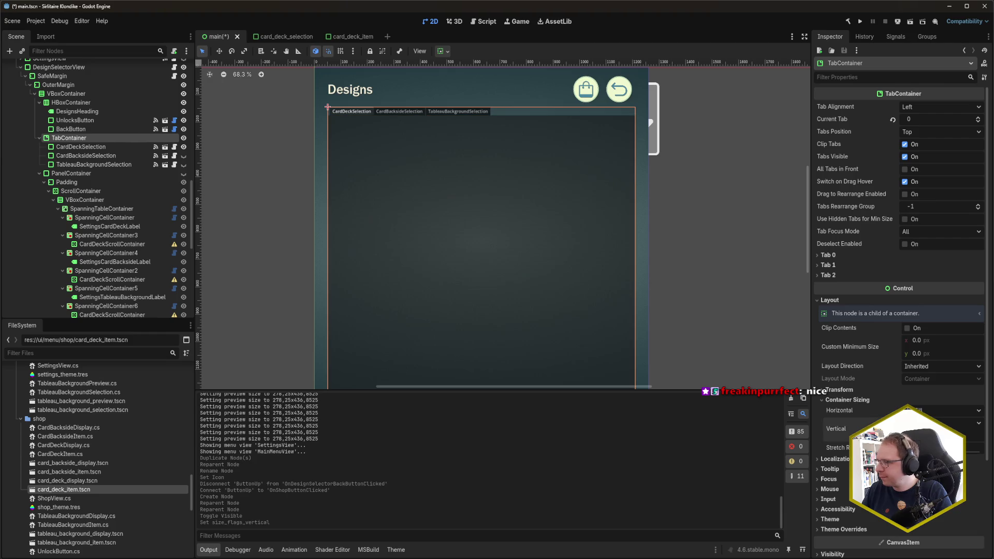
scroll(499, 195, down, 5)
scroll(502, 218, up, 8)
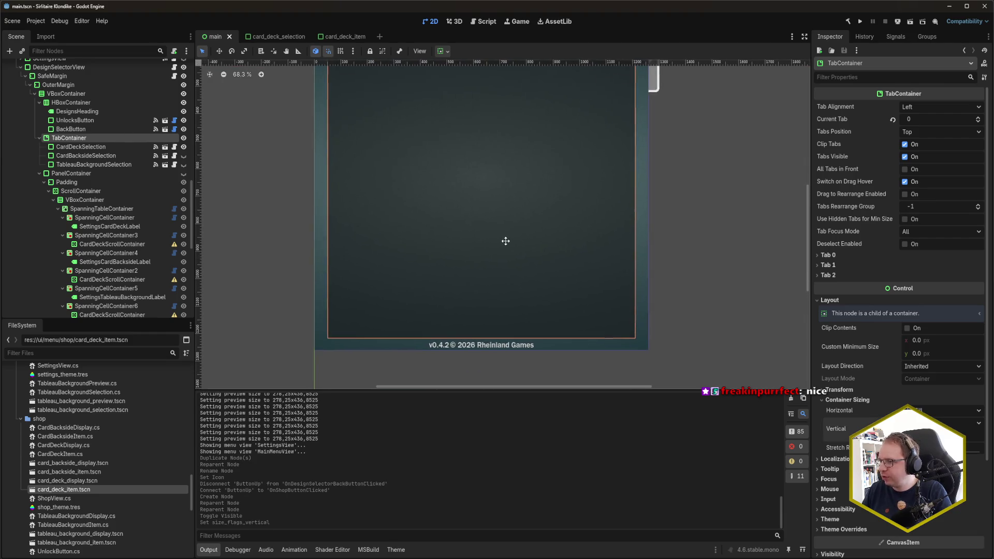
scroll(505, 283, down, 2)
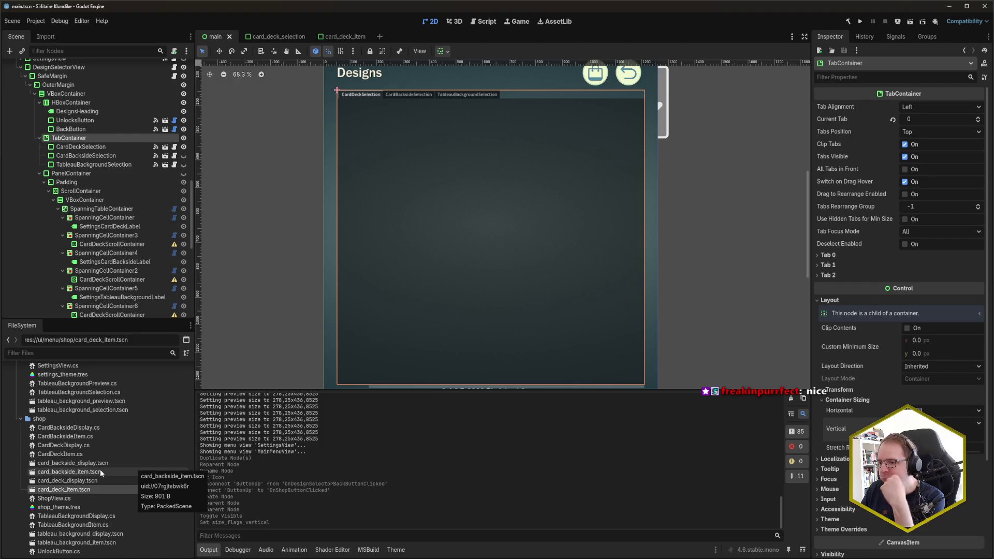
scroll(82, 492, up, 5)
scroll(81, 496, up, 6)
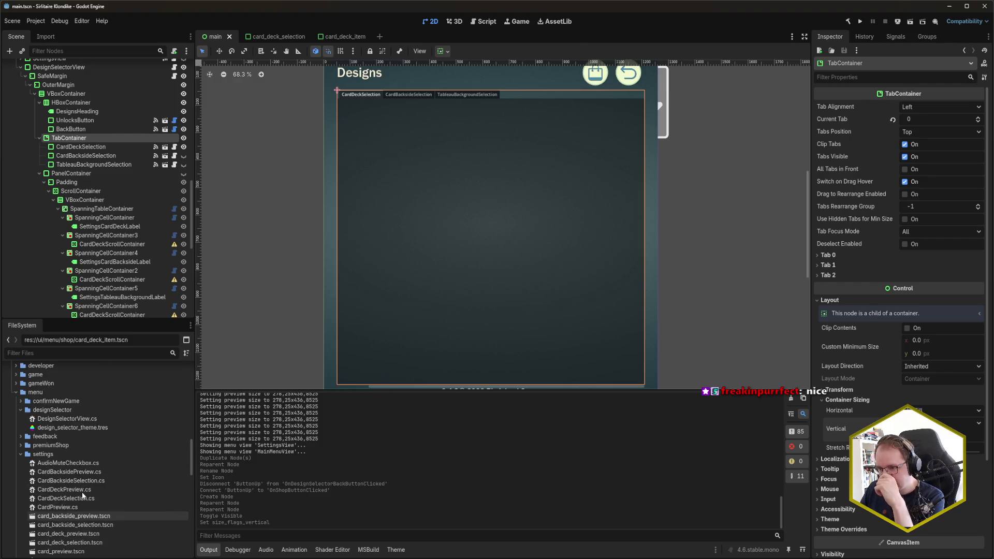
Open design_selector_theme.tres and start importing theme items from another theme file
double_click(87, 428)
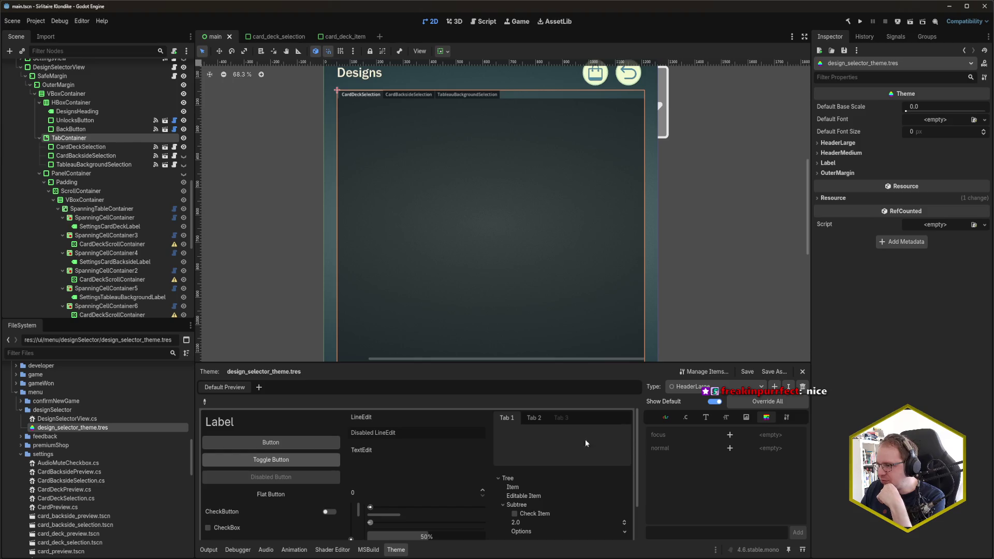
click(703, 371)
mouse_move(76, 159)
mouse_down()
mouse_move(417, 144)
mouse_move(455, 155)
mouse_up()
click(285, 160)
click(453, 176)
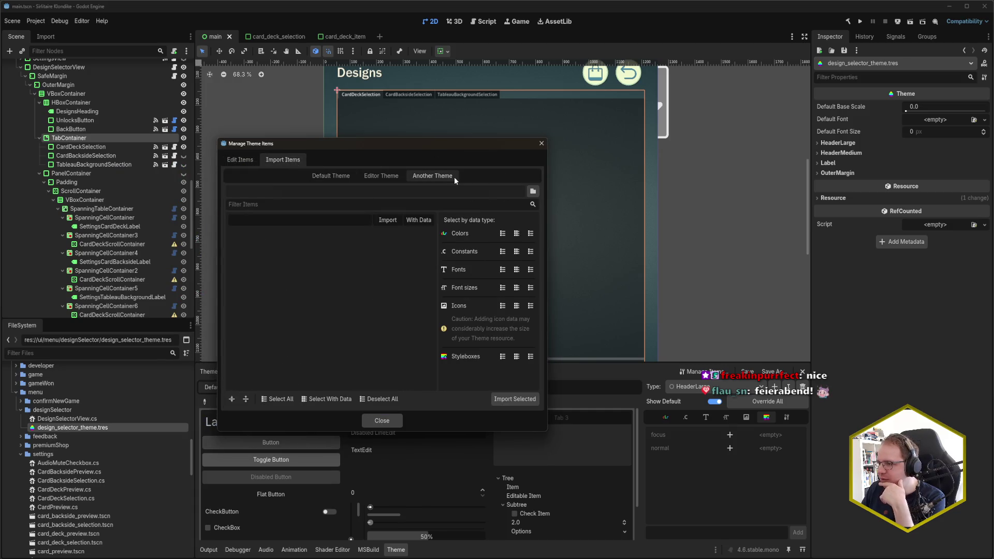
click(532, 191)
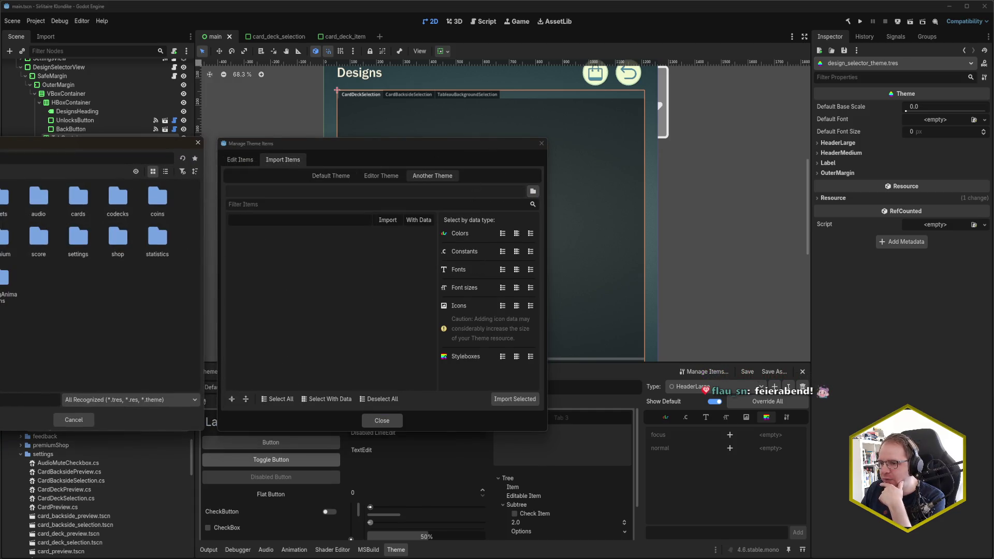
Import the TabContainer items with data from shop/shop_theme.tres
scroll(85, 203, down, 3)
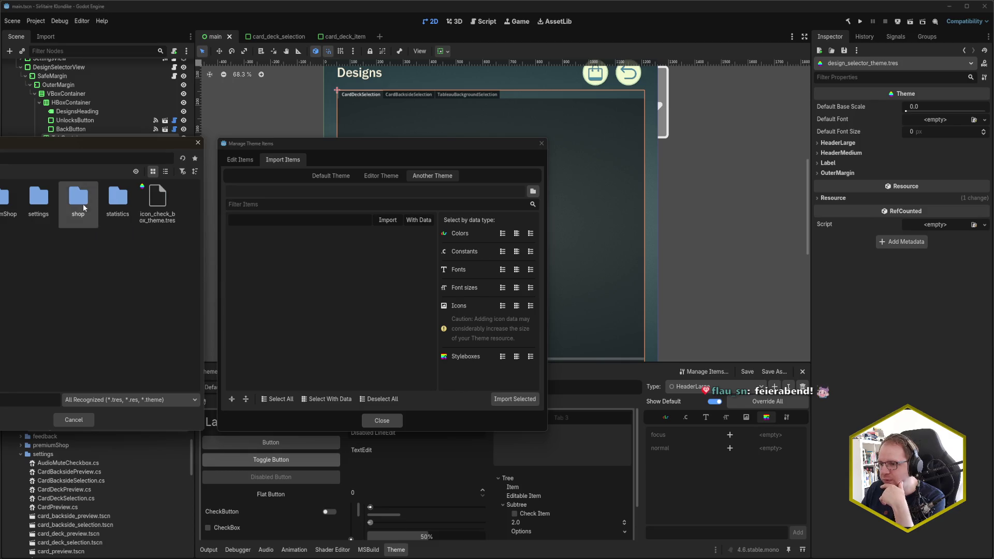
double_click(78, 202)
double_click(32, 202)
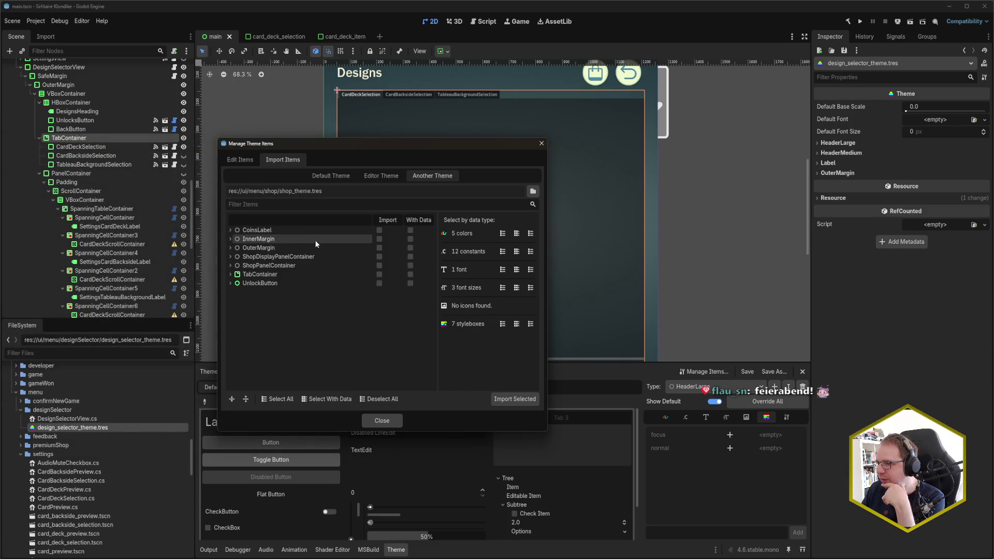
click(411, 274)
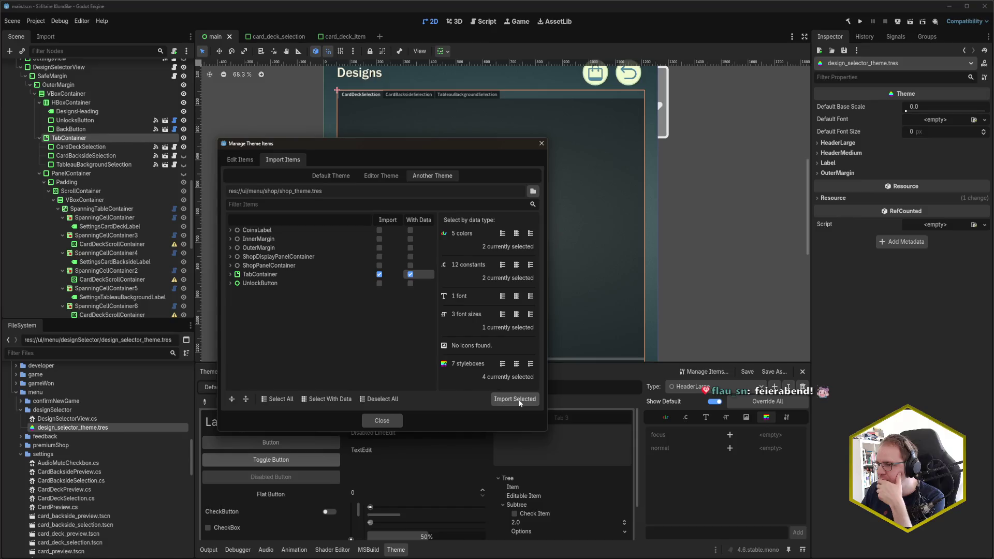
click(519, 401)
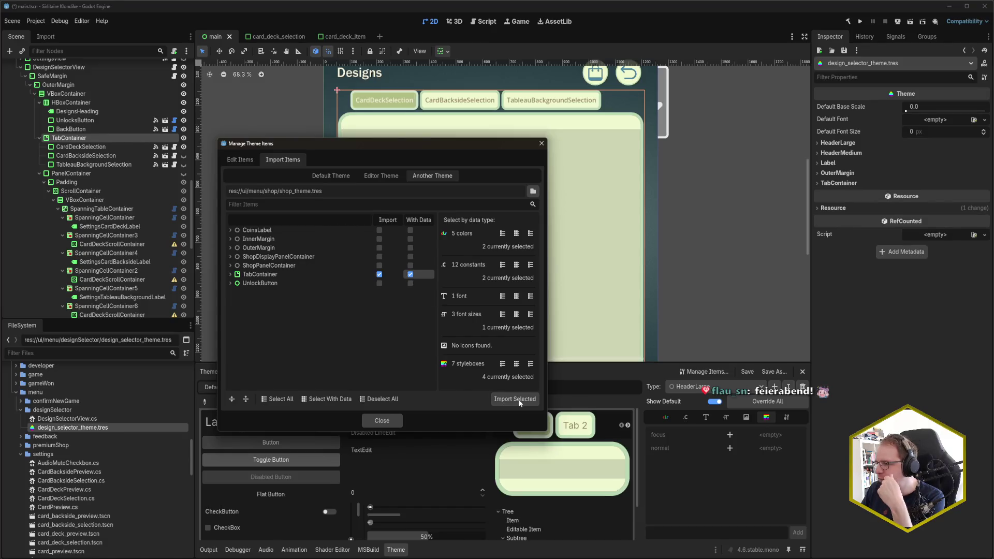
click(542, 143)
scroll(550, 168, down, 5)
scroll(551, 168, up, 5)
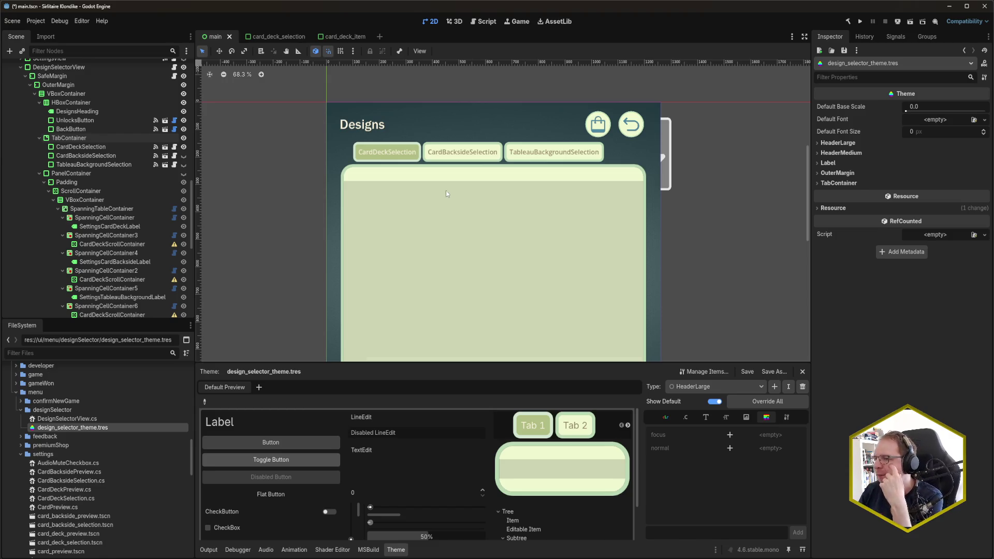
Inspect the CardDeckSelection, CardBacksideSelection and TableauBackgroundSelection nodes, then switch to the card_deck_item scene
click(111, 146)
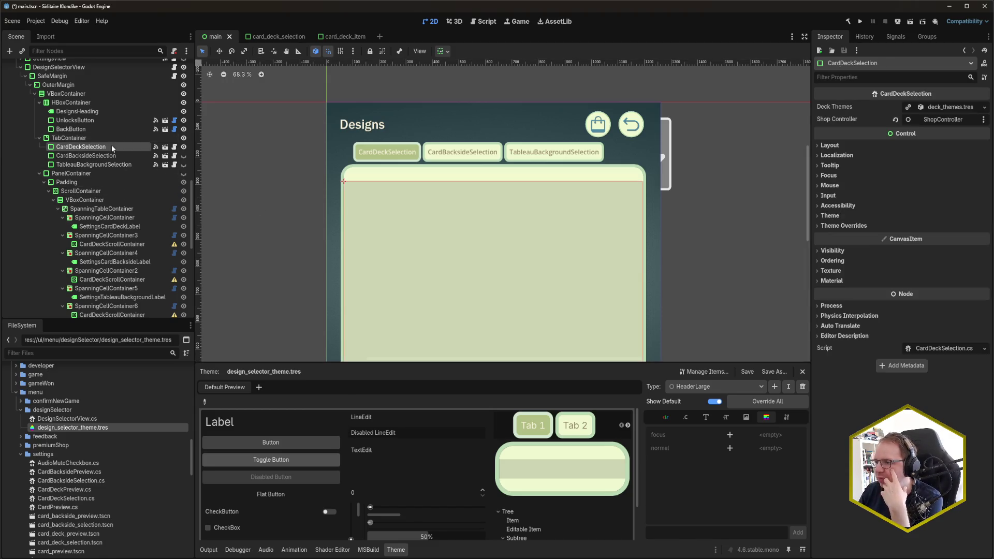
click(114, 156)
key(Up)
key(Down)
key(Up)
key(Down)
key(Down)
click(113, 156)
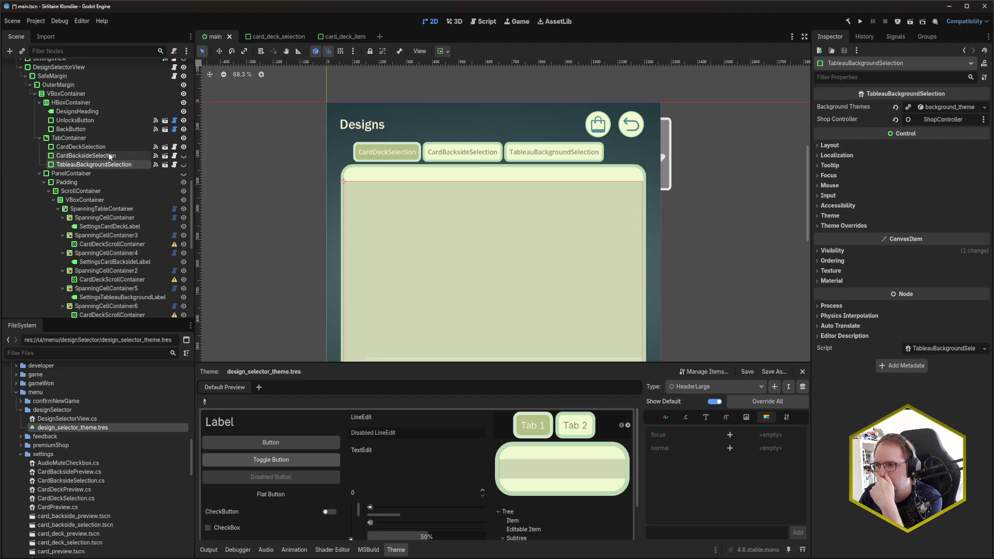
click(109, 148)
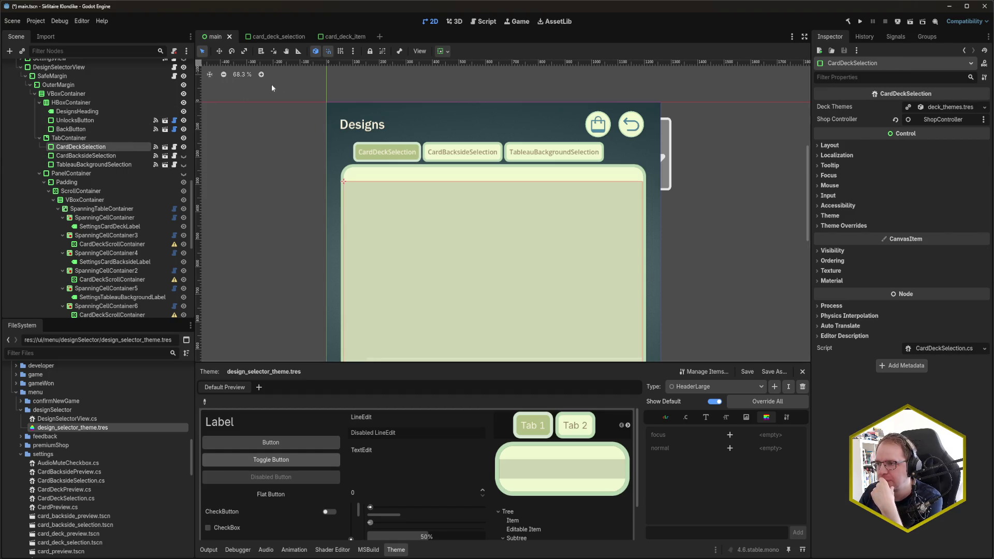
click(336, 38)
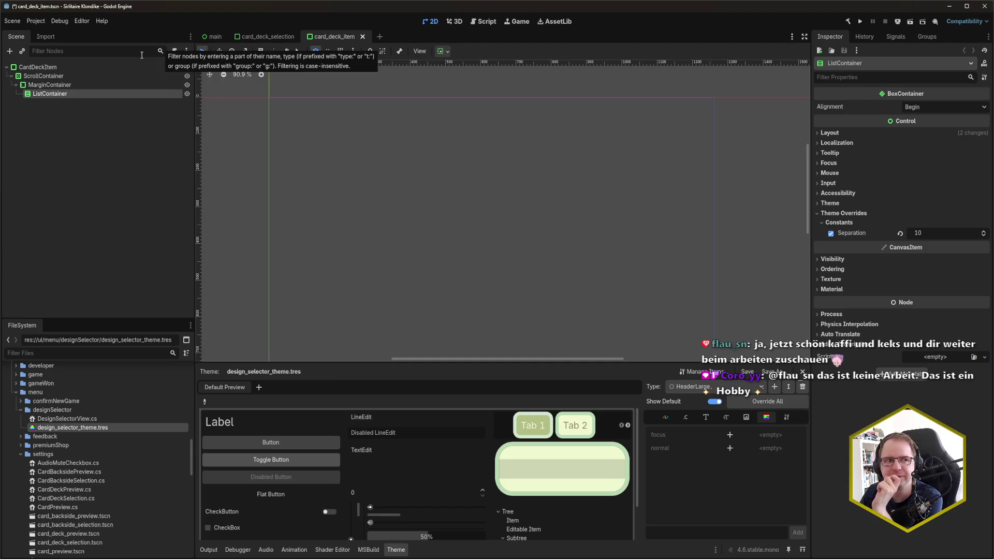
Check the CardDeckItem root and main scene's ShopView CardDecks page, then switch to Rider
click(115, 64)
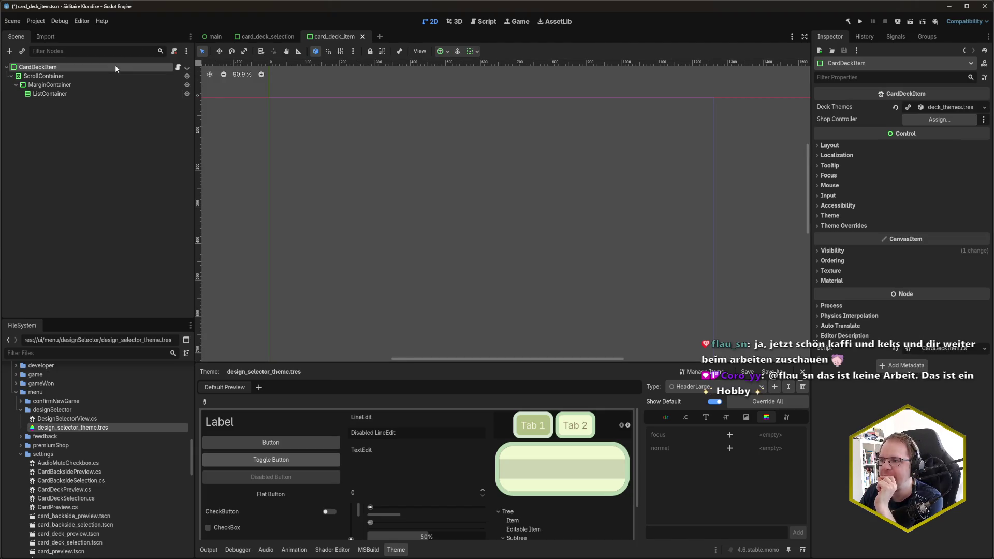
click(213, 36)
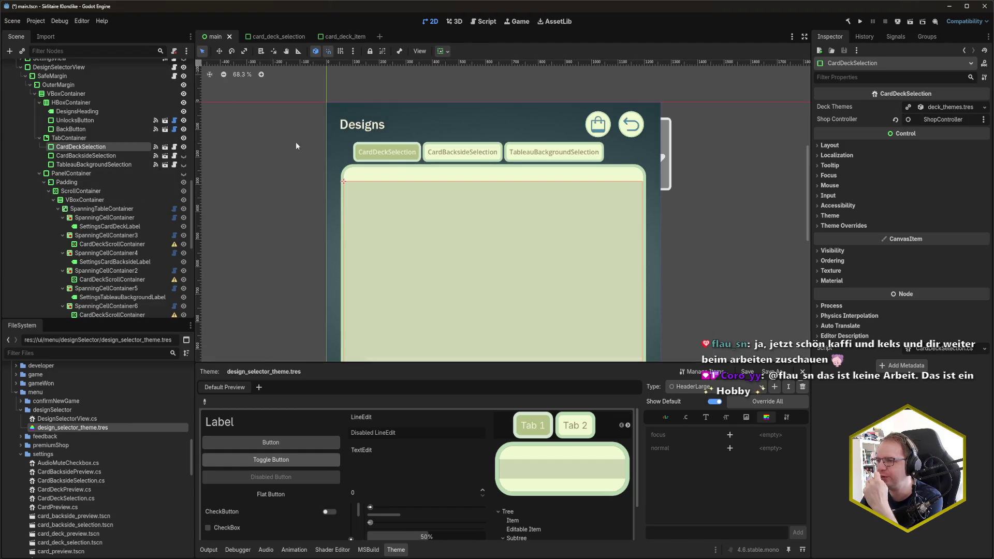
scroll(381, 118, down, 3)
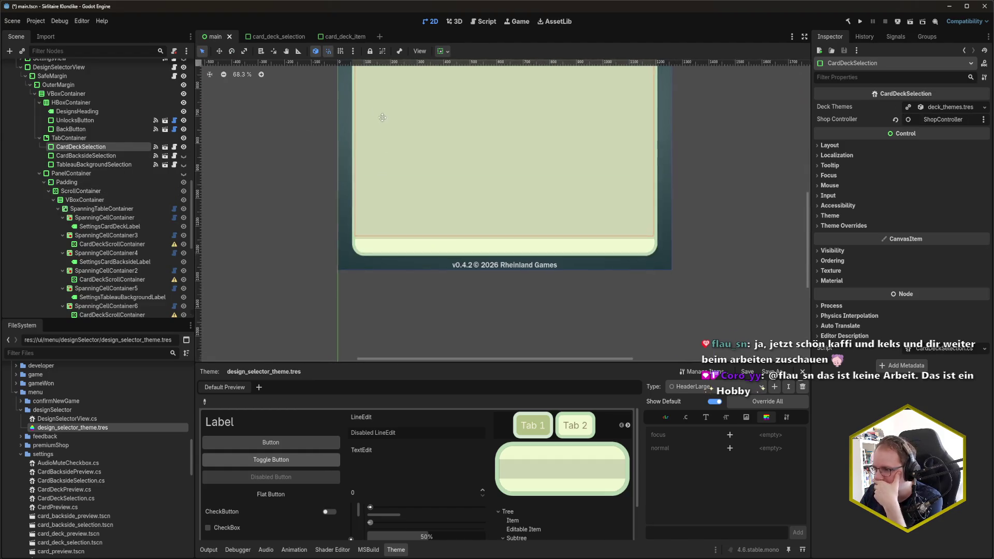
scroll(374, 207, up, 3)
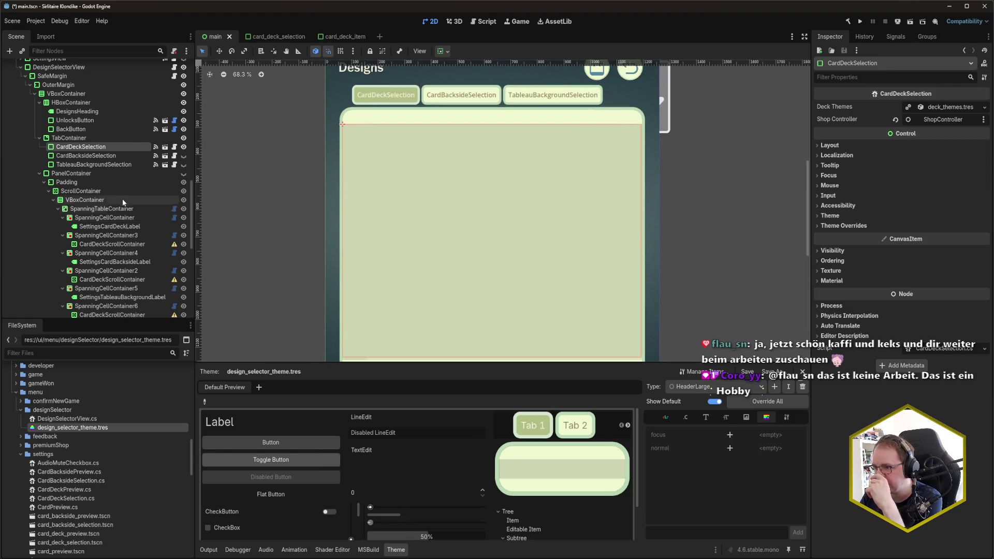
scroll(125, 207, down, 2)
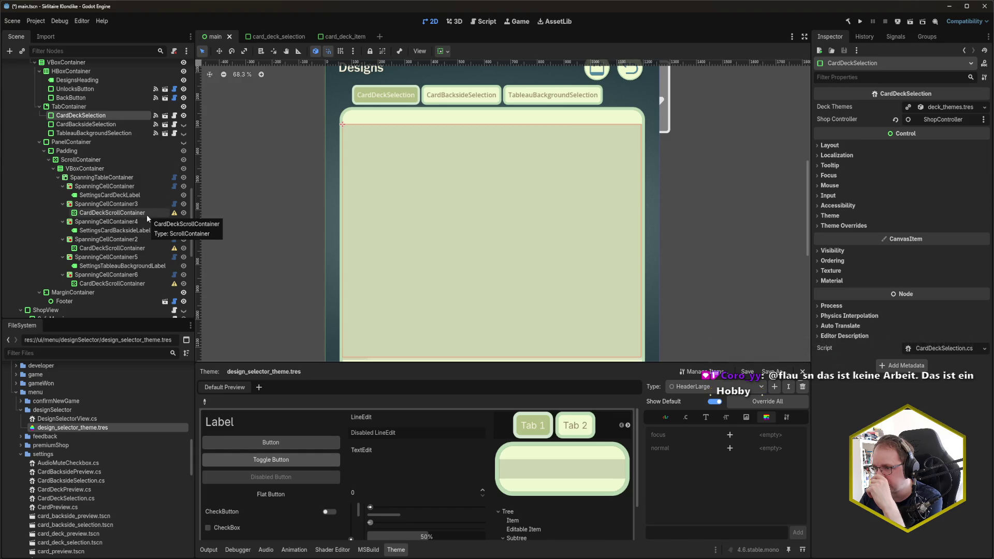
scroll(147, 214, down, 5)
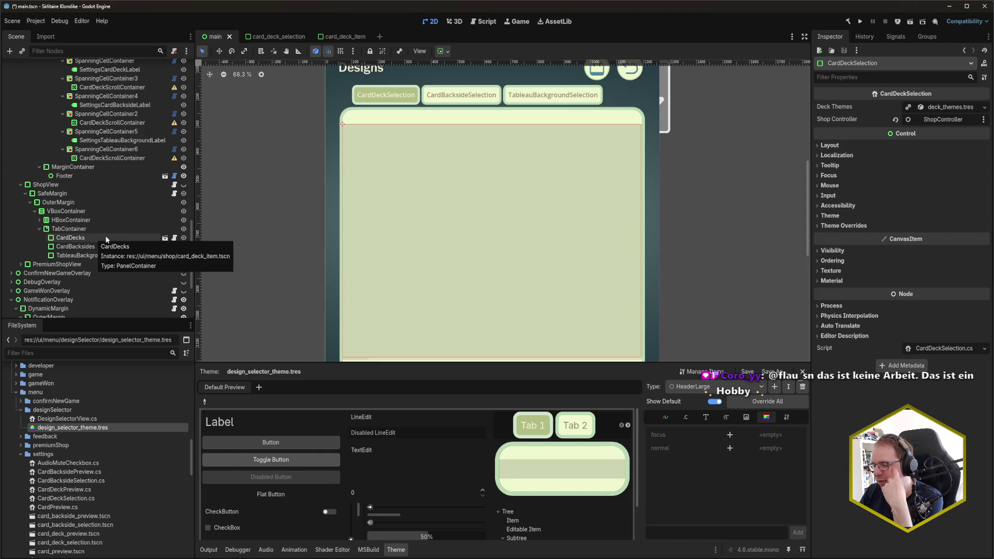
key(alt+Tab)
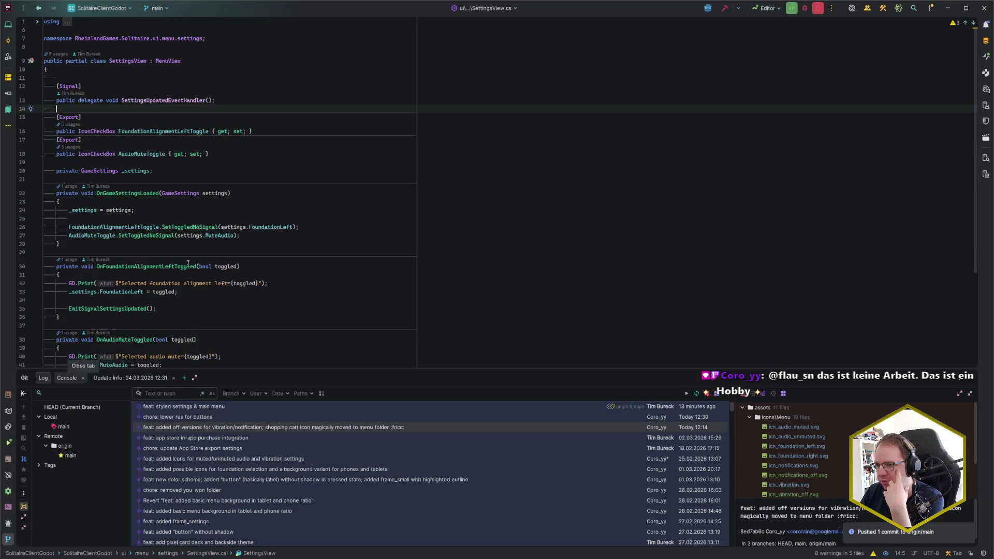
Show the solution tree, hide the Git log and expand the menu's shop folder
click(179, 269)
click(251, 252)
key(alt+1)
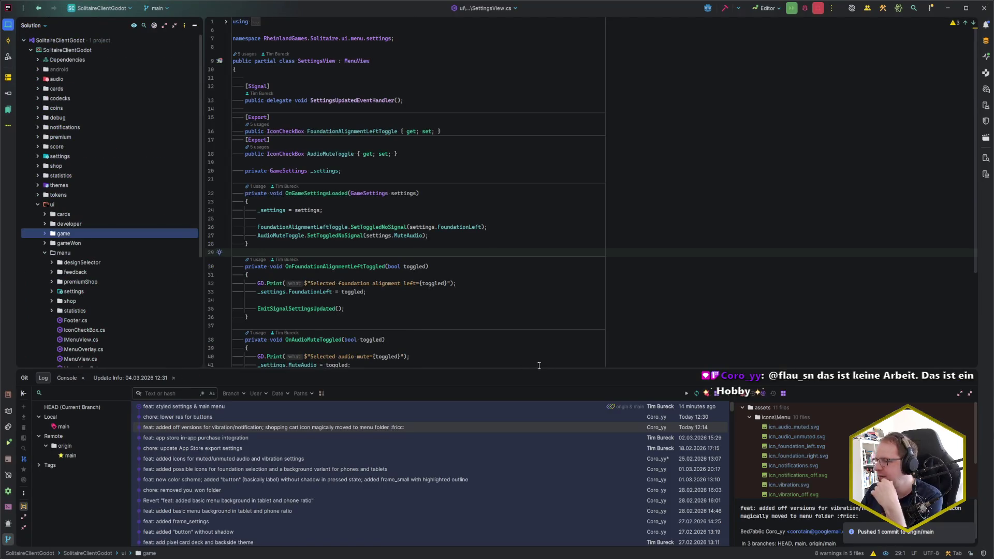
key(alt+9)
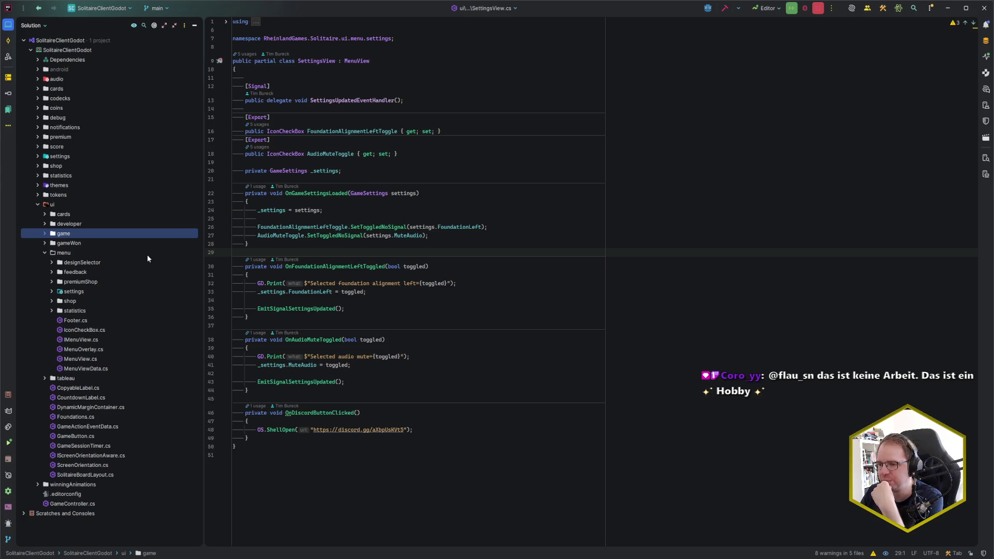
click(51, 296)
click(50, 298)
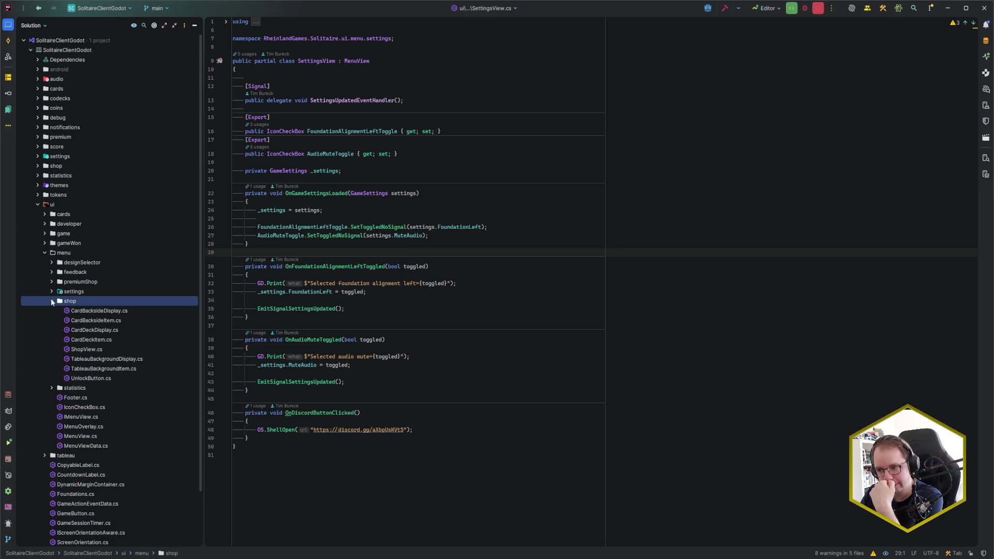
Review CardDeckItem.cs's display setup loop, then open CardDeckDisplay.cs
double_click(105, 339)
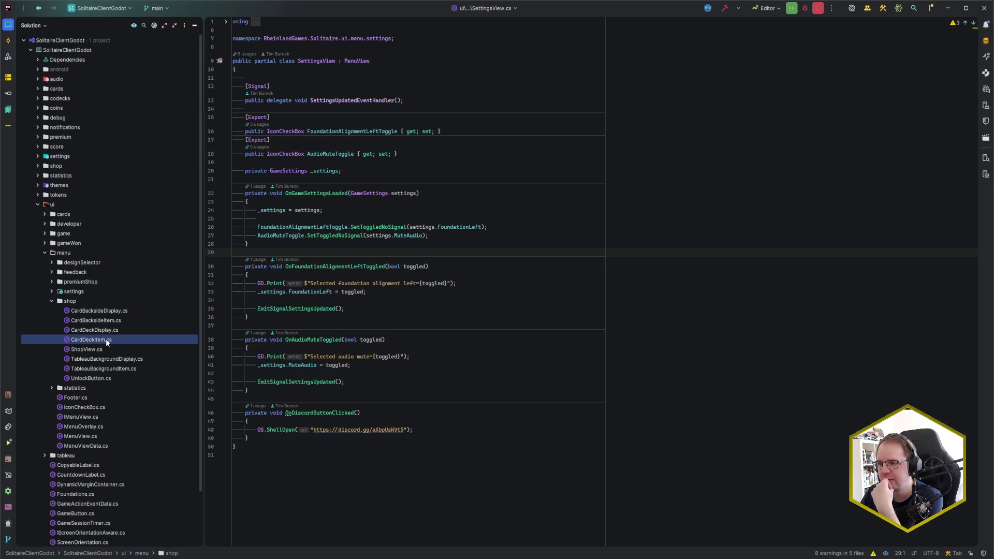
click(505, 314)
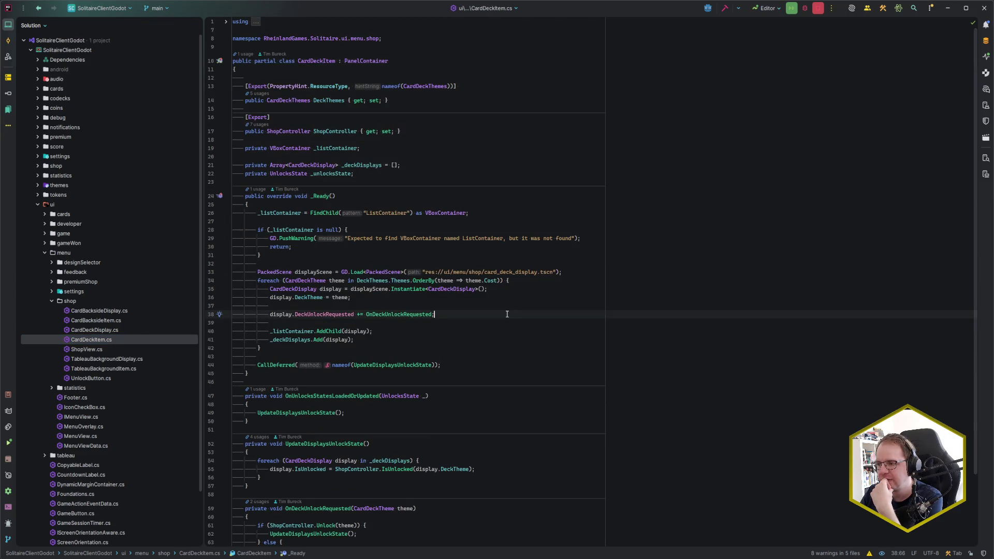
click(495, 331)
click(493, 339)
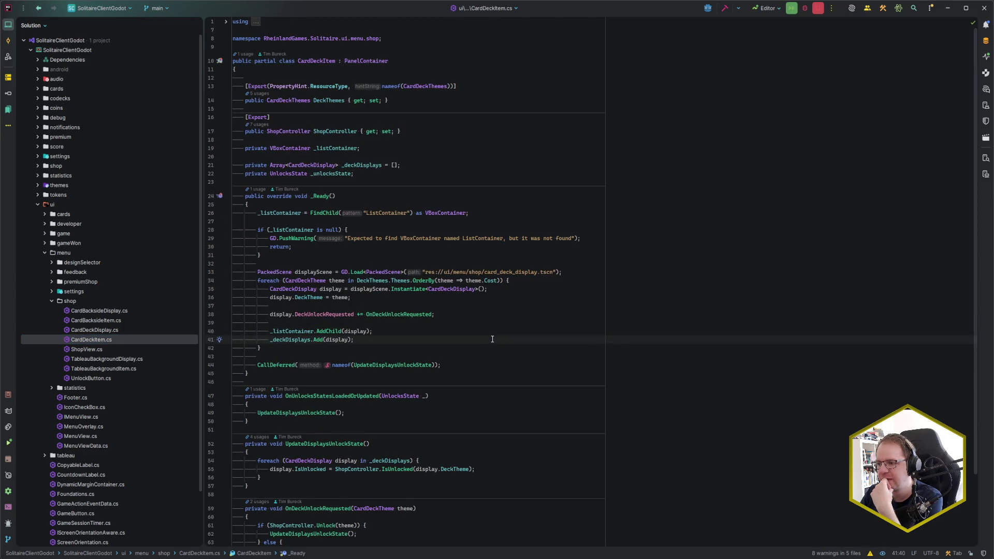
scroll(492, 339, down, 3)
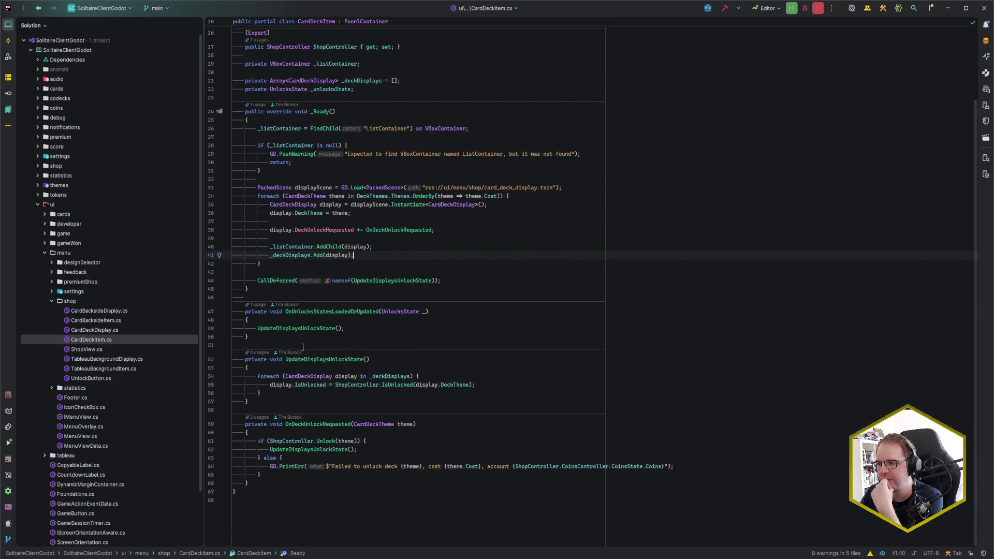
double_click(112, 329)
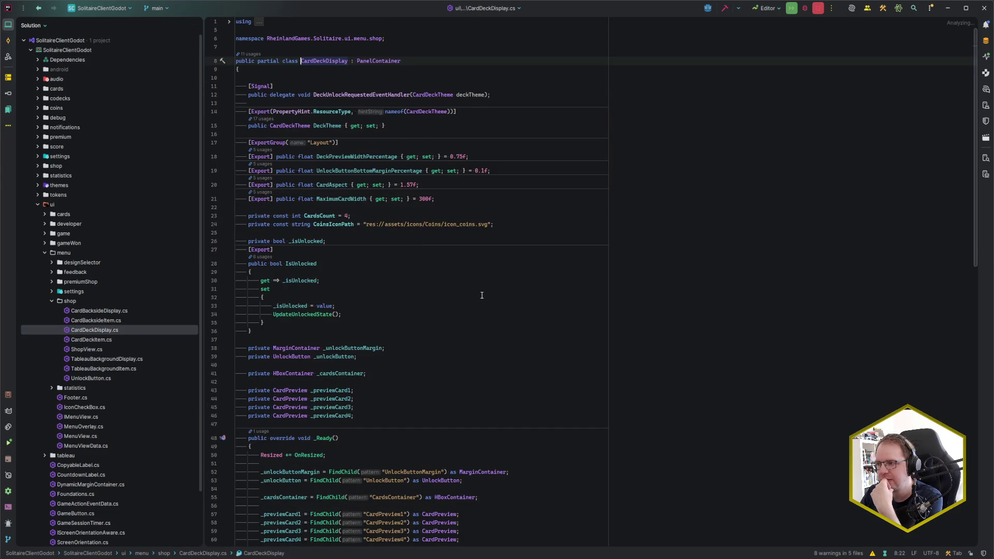
Read CardDeckDisplay's IsUnlocked property, layout exports, UpdateLayout and OnResized, then return to Godot
click(408, 295)
click(394, 286)
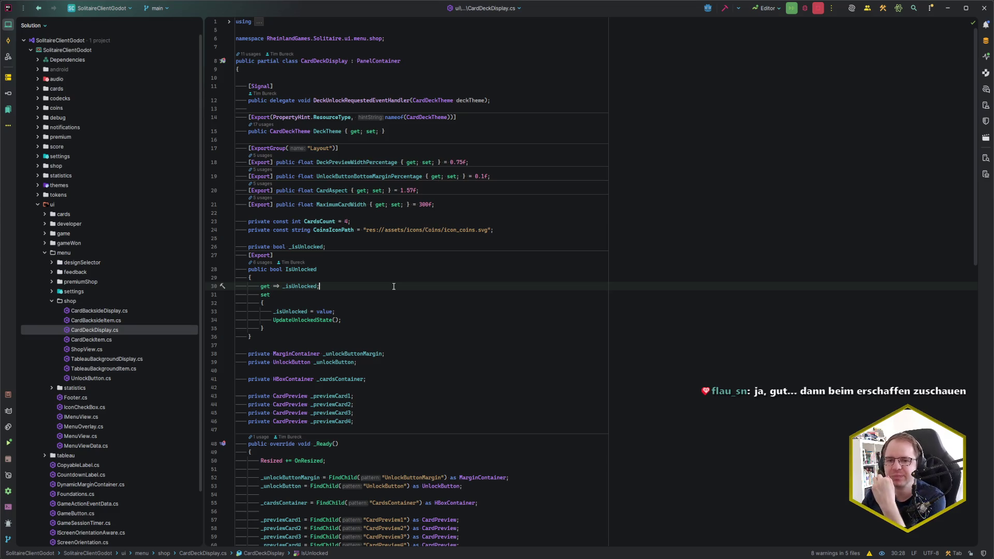
scroll(393, 286, down, 3)
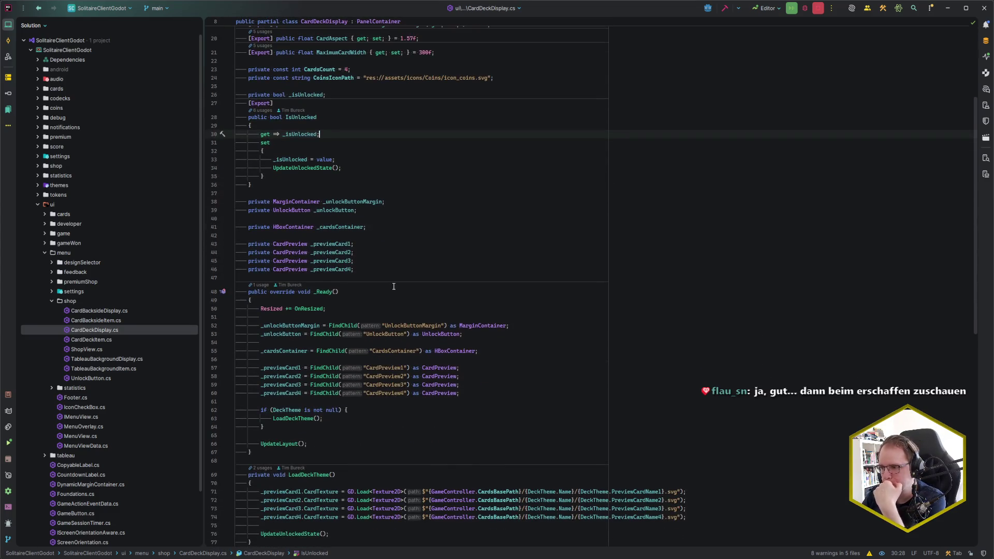
scroll(394, 286, down, 7)
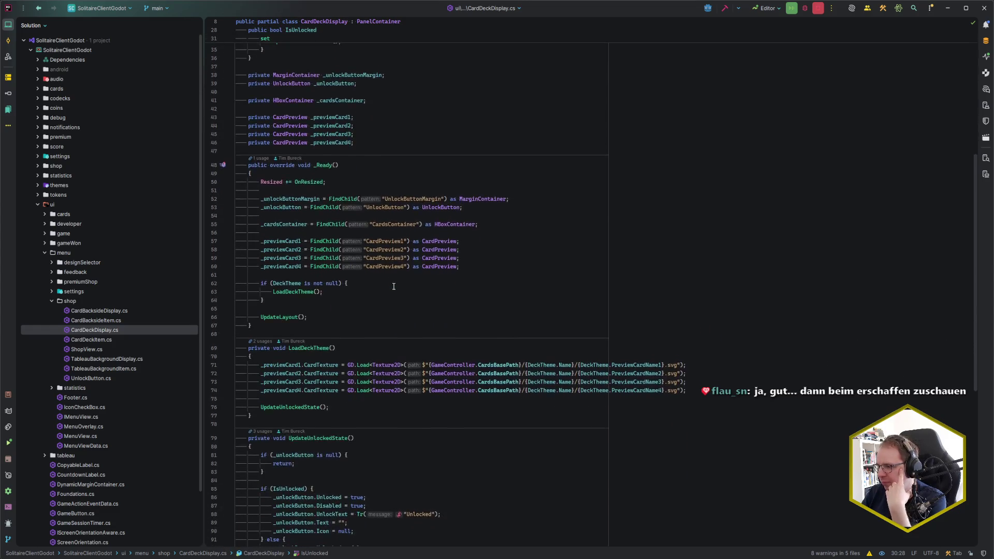
scroll(397, 294, down, 1)
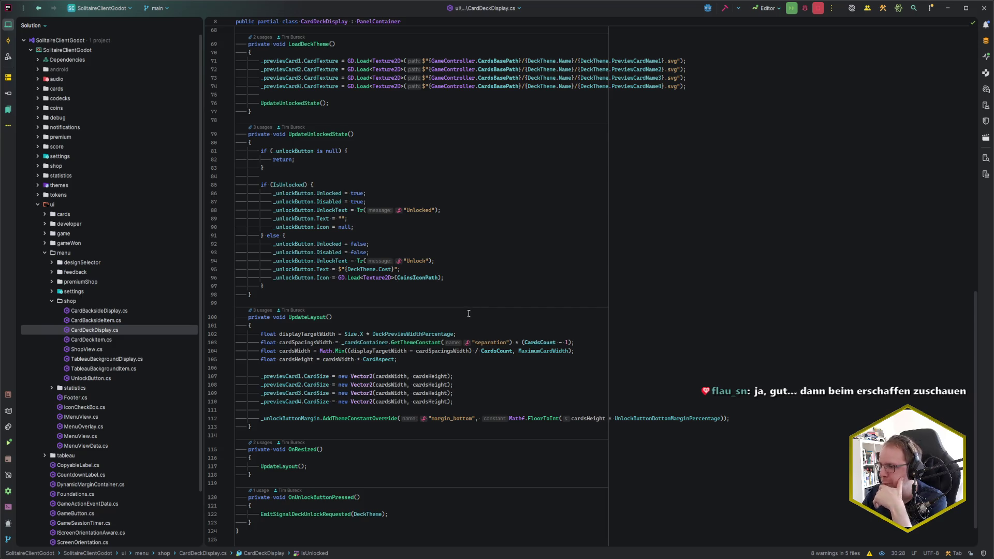
click(470, 335)
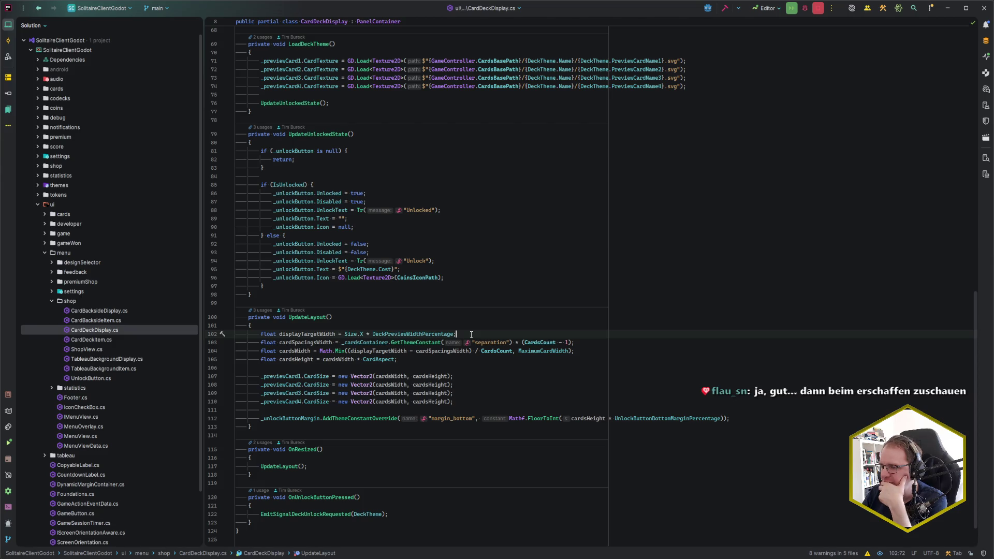
scroll(471, 334, up, 15)
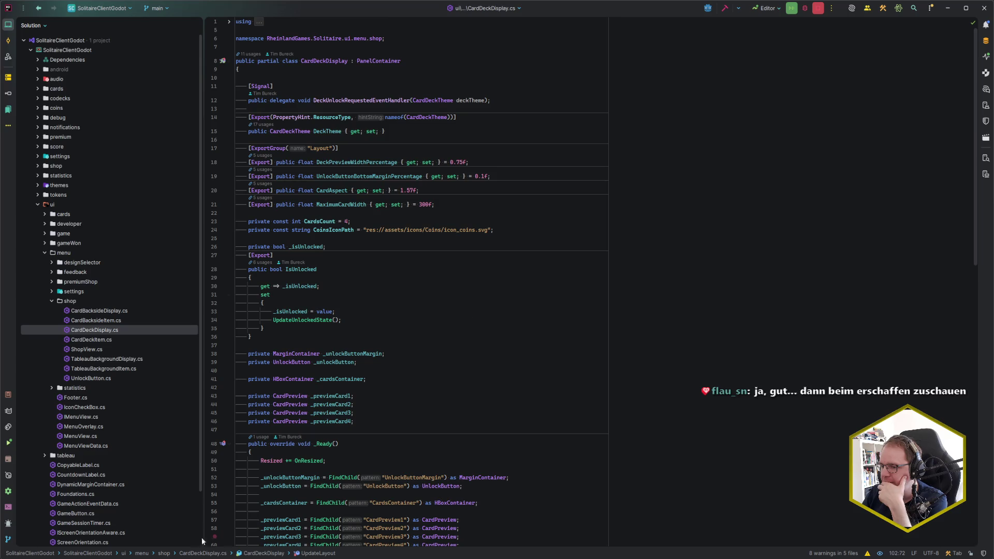
key(alt+Tab)
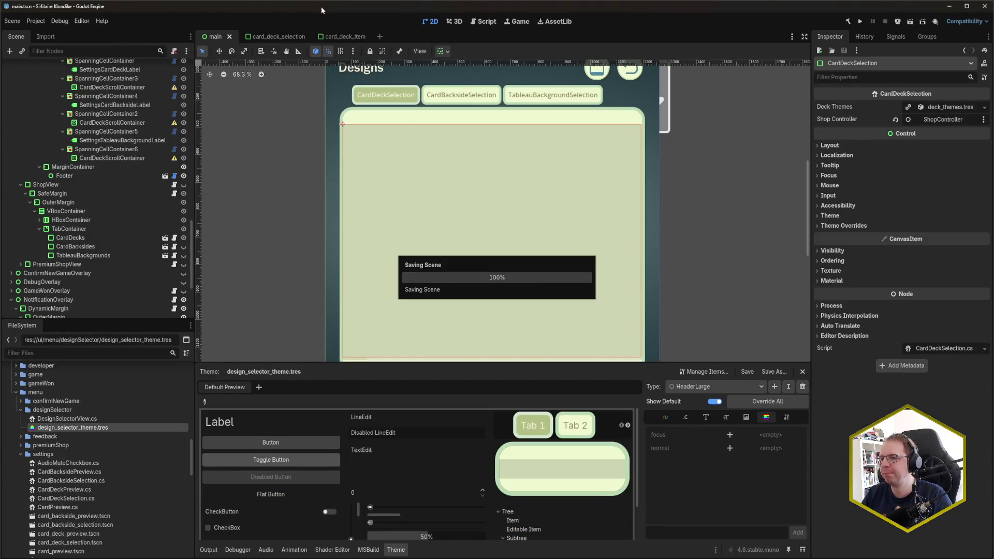
Wrap CardDeckSelection in a new ScrollContainer parent and save the scene
scroll(83, 207, up, 5)
scroll(80, 216, up, 4)
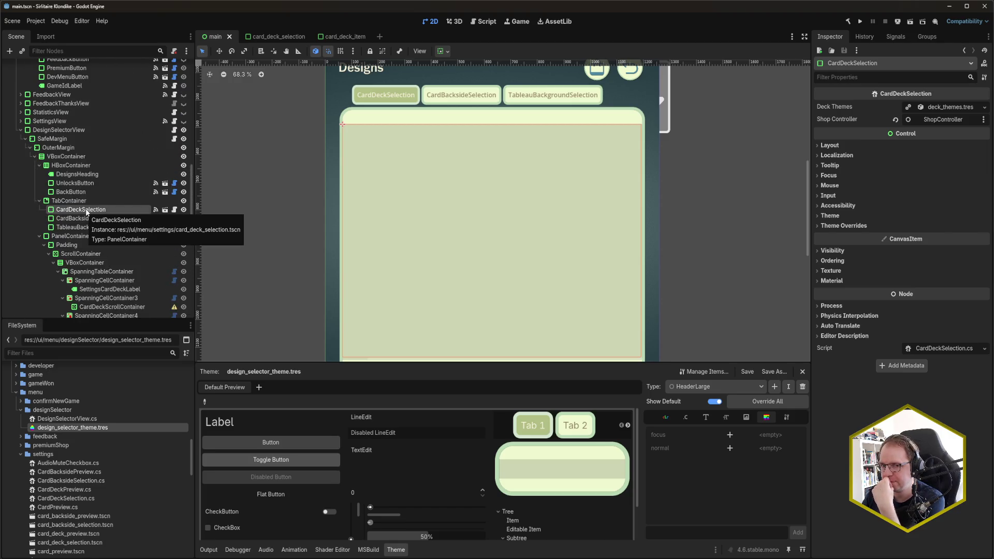
key(ctrl+a)
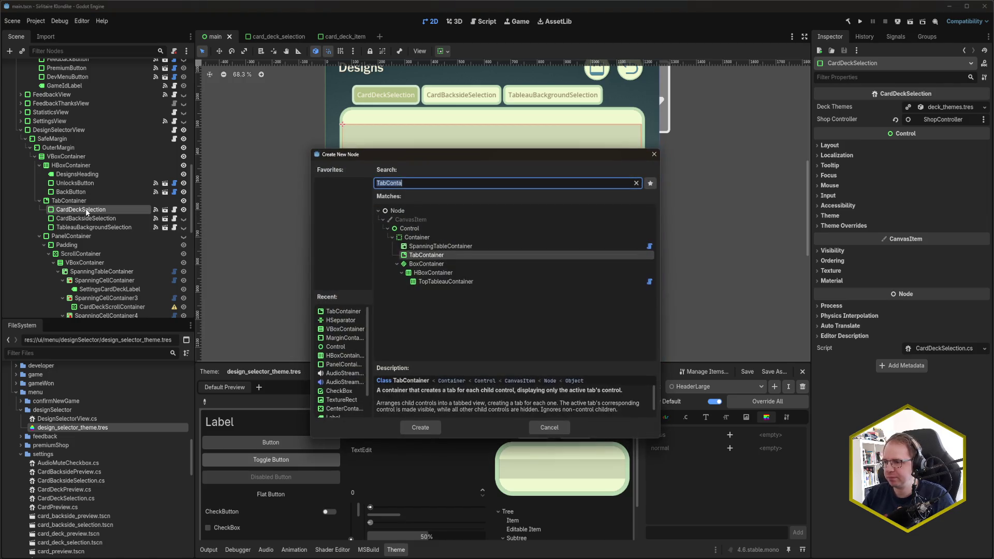
key(Escape)
right_click(108, 209)
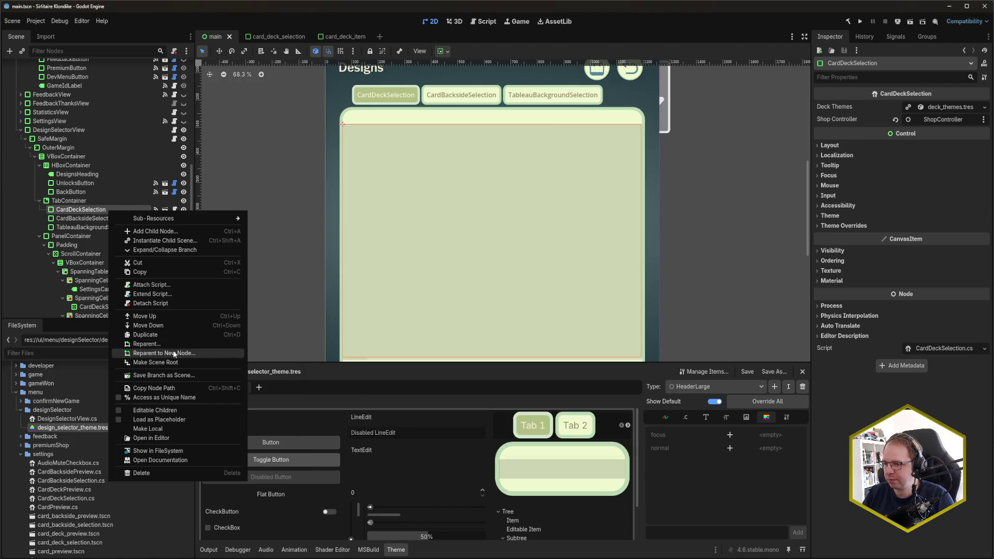
click(173, 351)
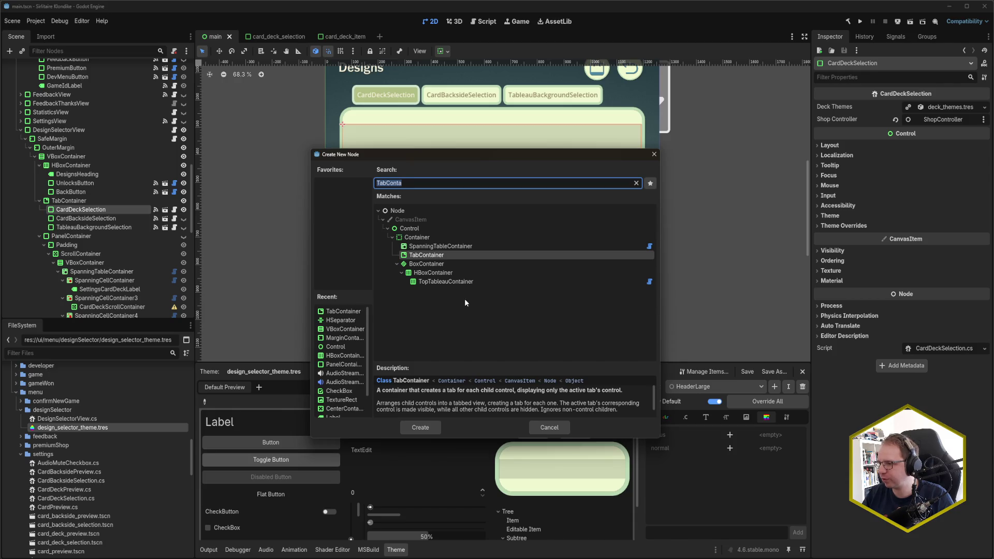
text(scrollc)
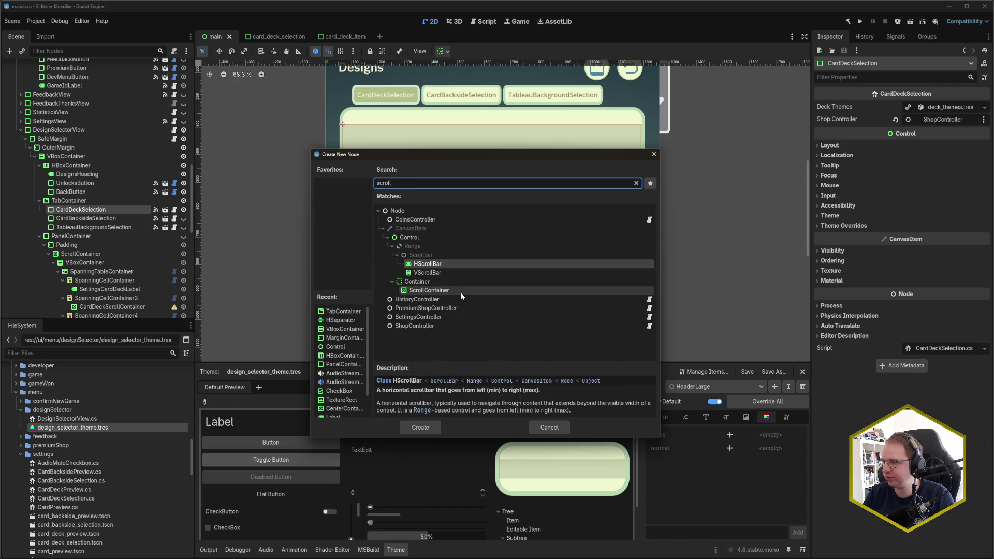
key(Return)
key(ctrl+s)
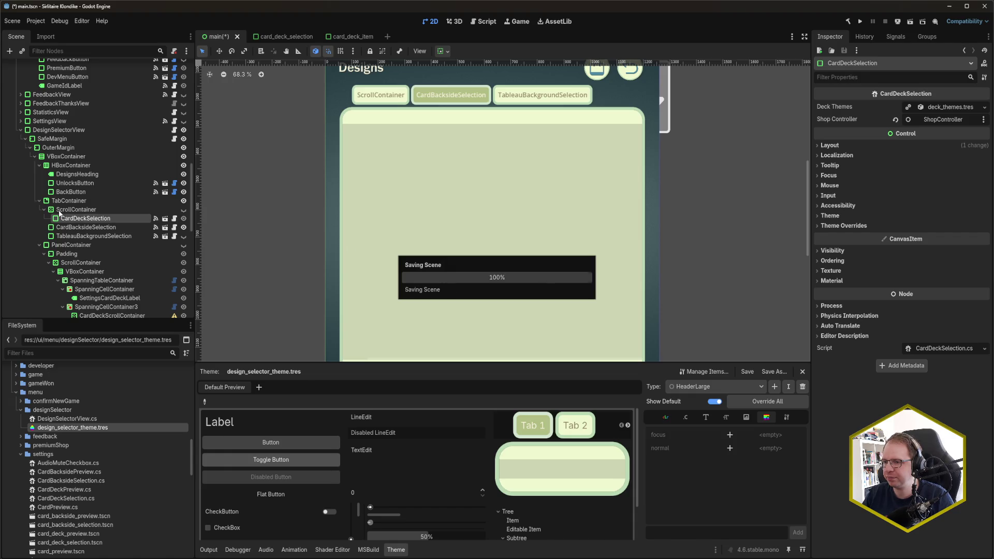
Wrap that ScrollContainer in a PanelContainer named CardDecksContainer
click(91, 209)
right_click(91, 210)
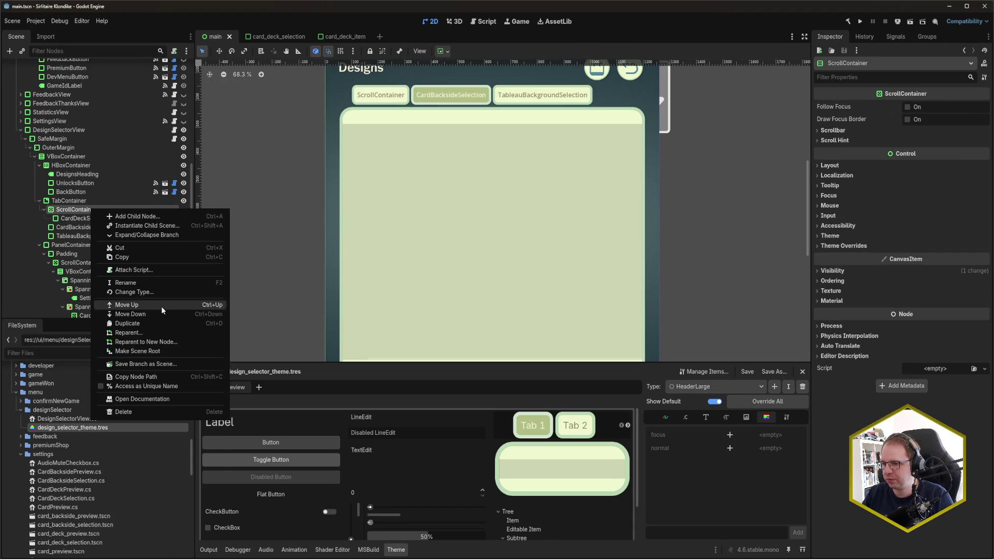
click(172, 344)
text(Panel)
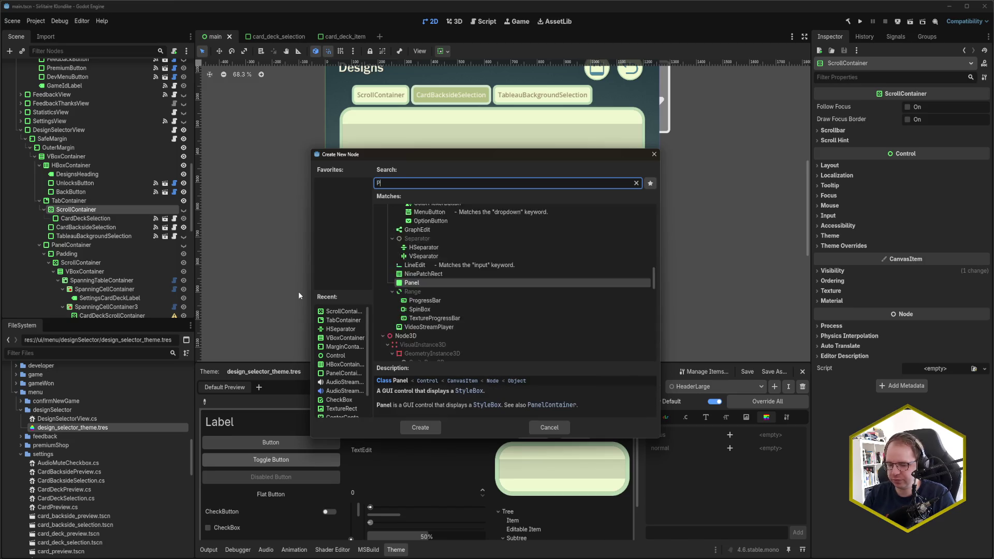
click(493, 309)
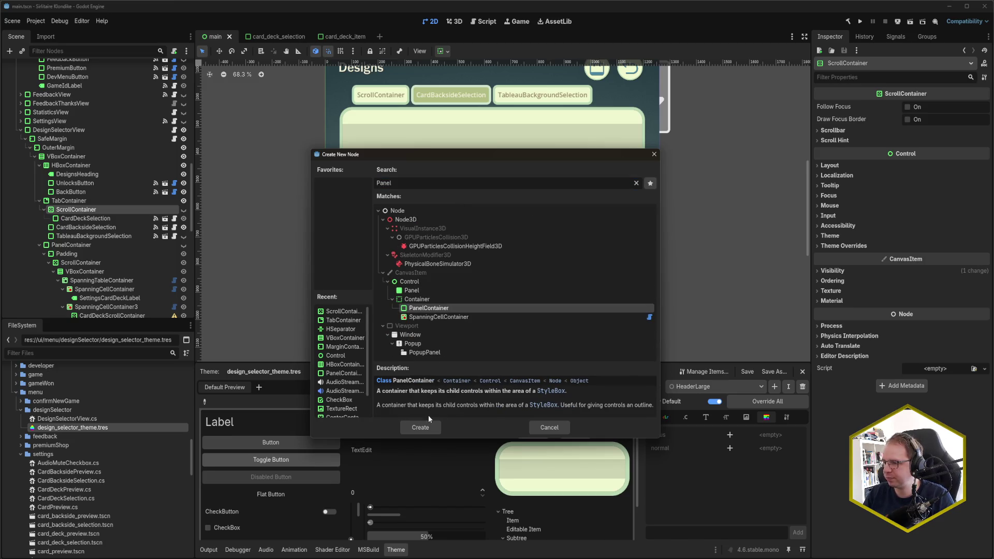
click(420, 427)
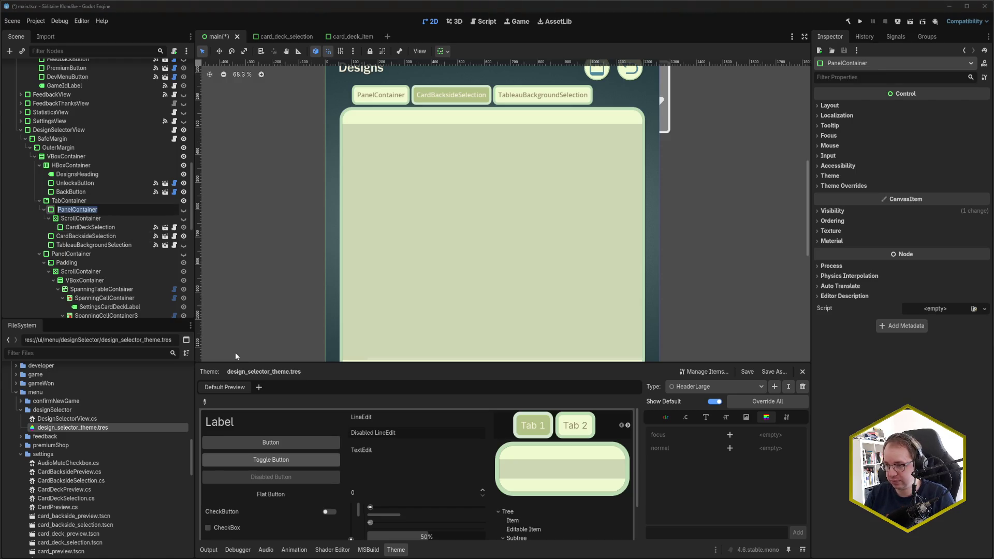
text(CardDeck)
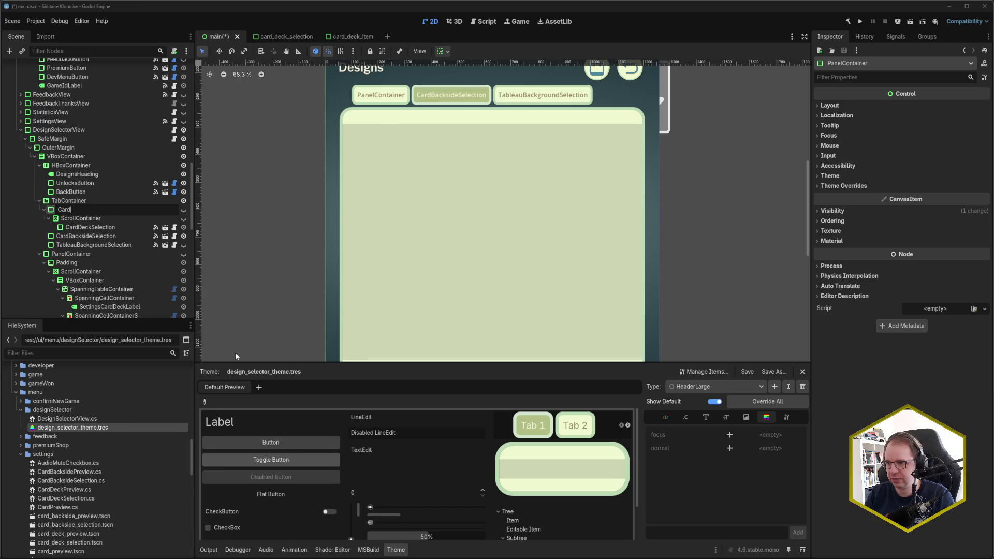
text(sContainer)
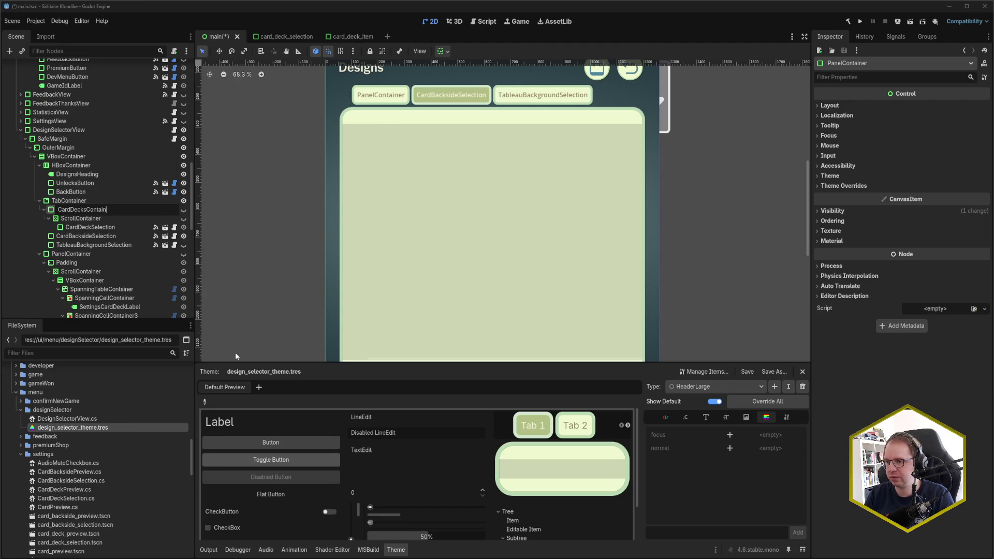
key(Return)
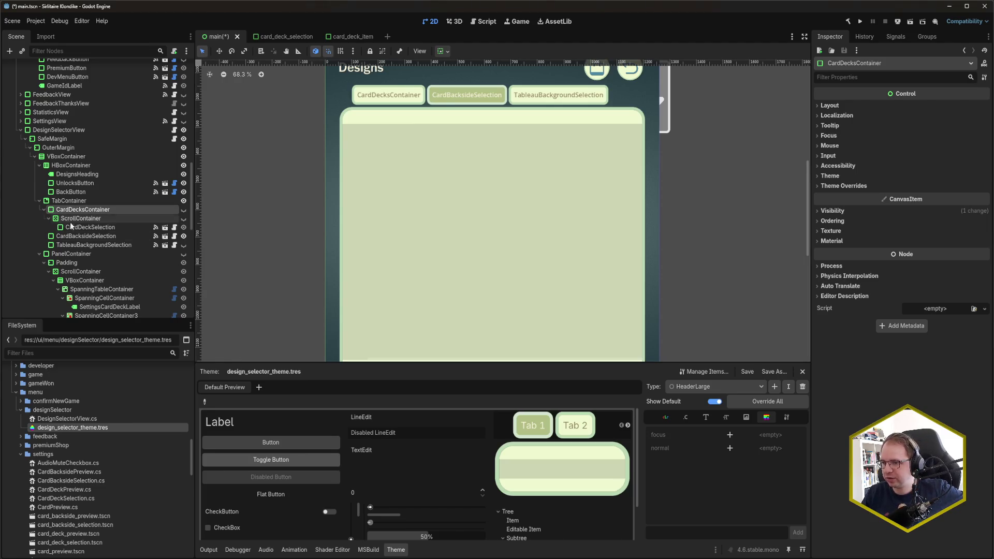
double_click(102, 210)
key(Escape)
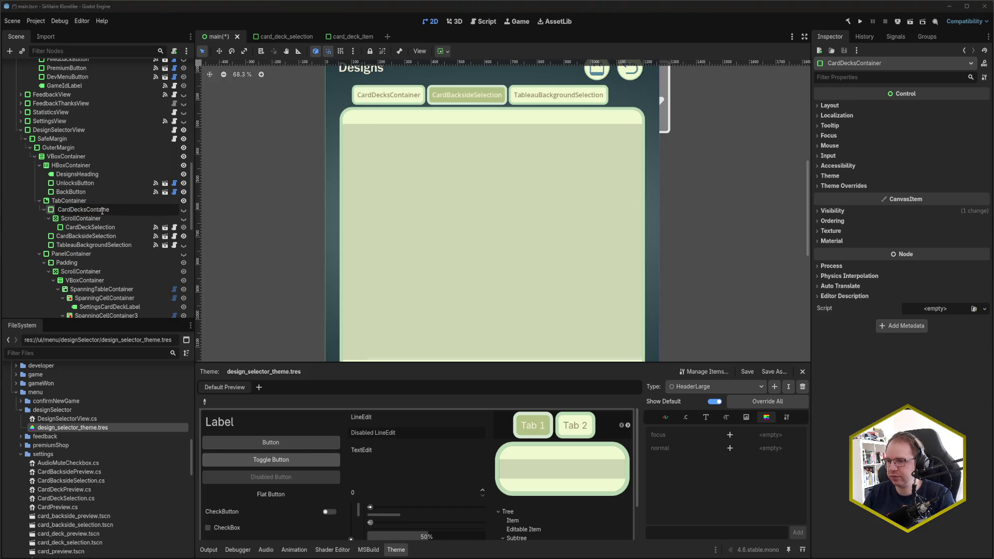
Select CardBacksideSelection and bring up its node actions
key(Escape)
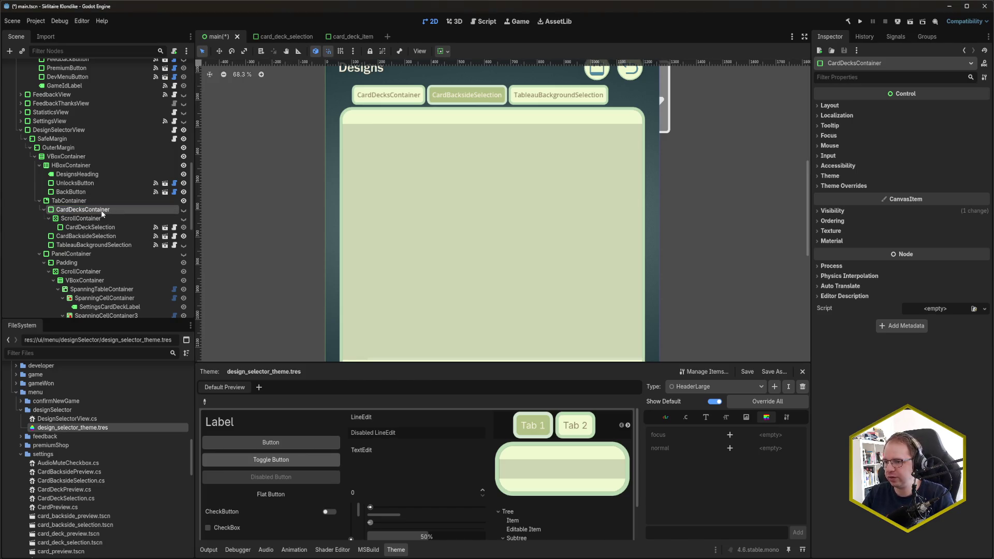
key(Down)
key(Down)
key(Down)
right_click(98, 236)
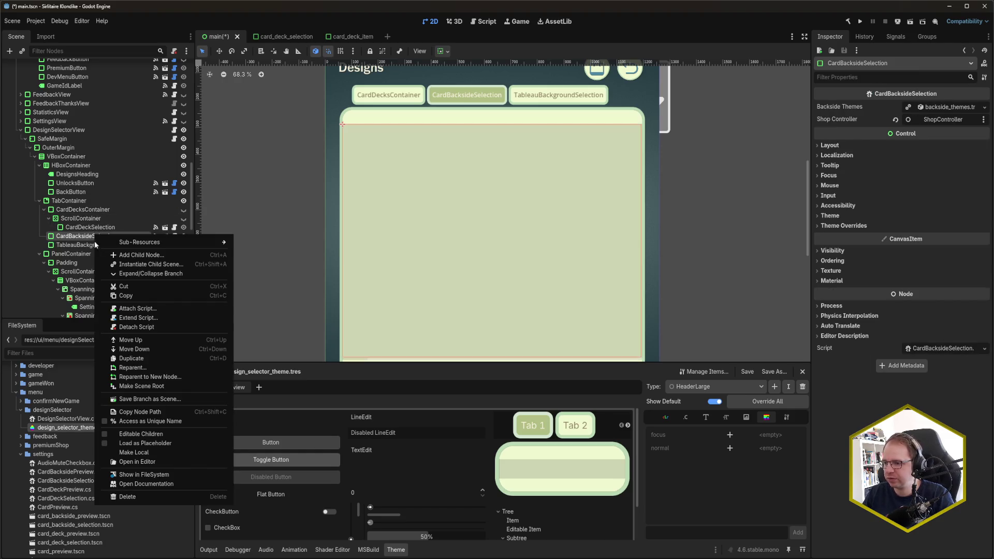
Wrap CardBacksideSelection in a new ScrollContainer parent
click(179, 377)
text(ScrollCotna)
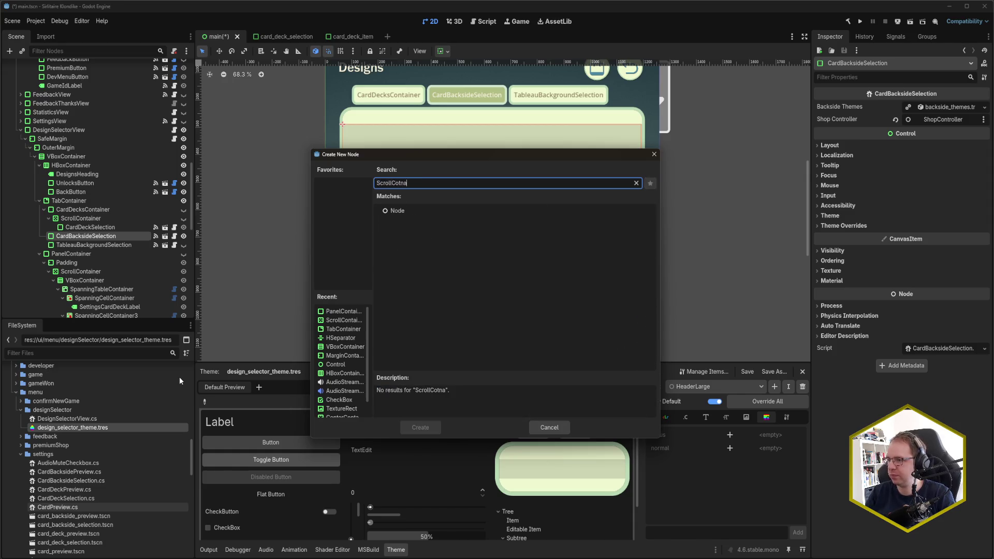
key(BackSpace)
key(Return)
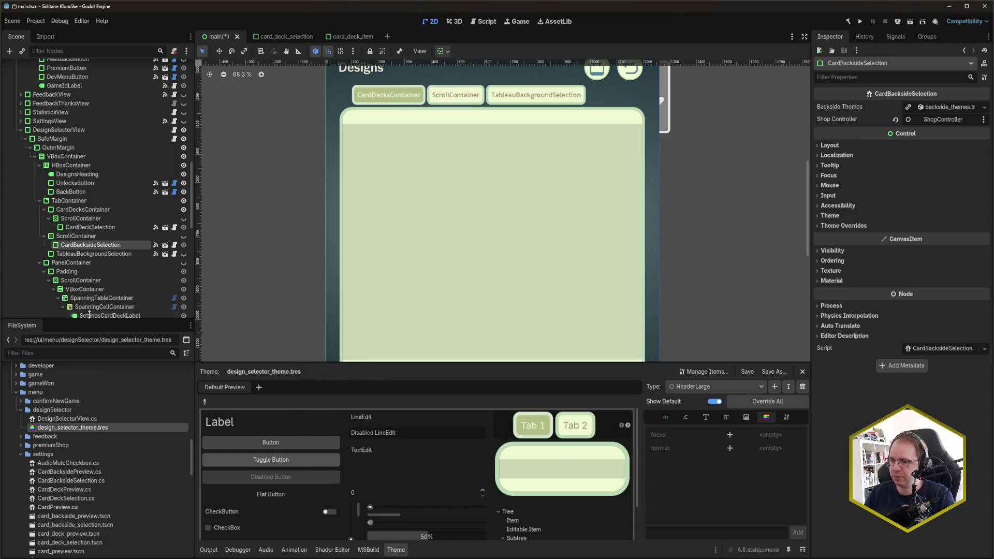
Wrap that ScrollContainer in a PanelContainer named CardBacksidesContainer
right_click(77, 238)
click(142, 362)
text(PanelCont)
key(Return)
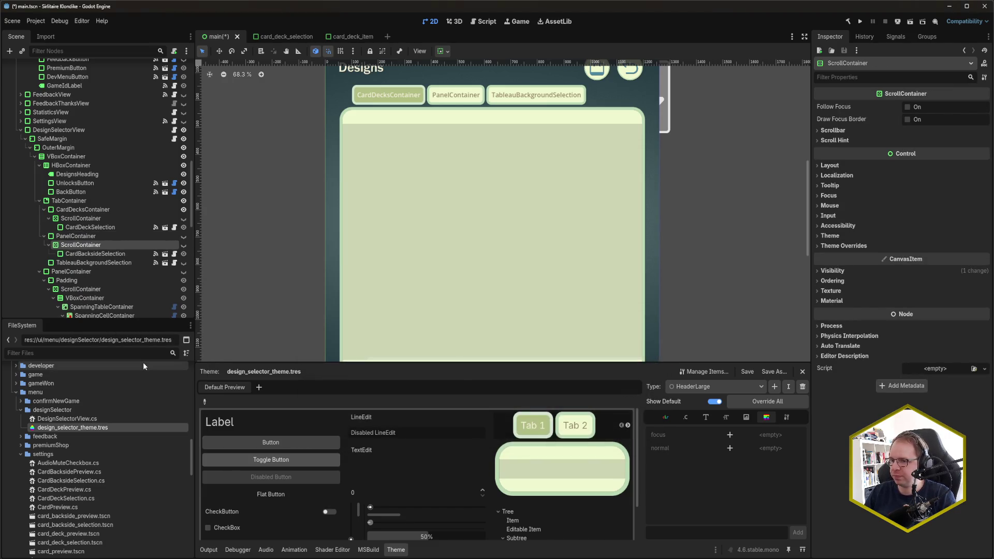
double_click(101, 237)
text(CardBacksidesContainer)
key(Return)
right_click(101, 262)
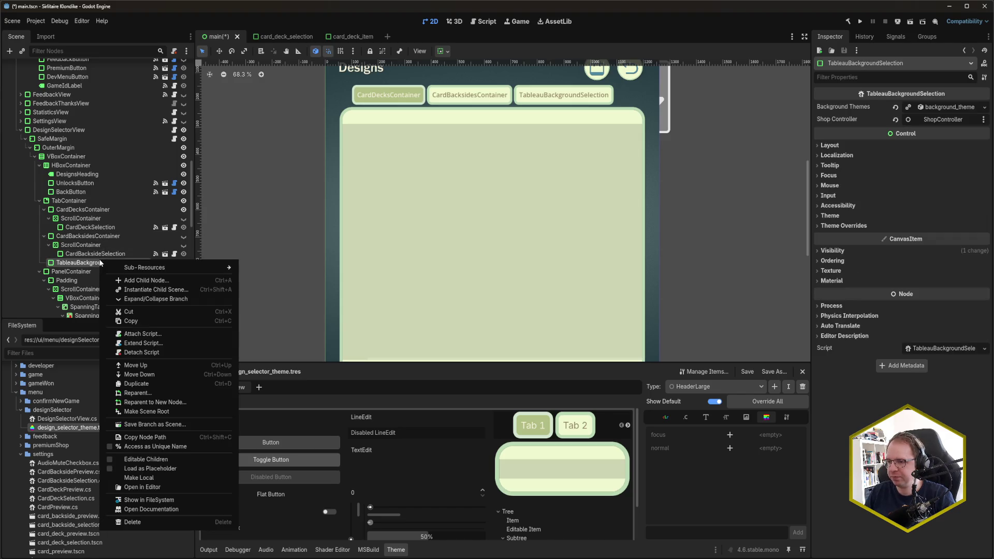
Wrap TableauBackgroundSelection in a ScrollContainer, undoing an accidental wrong parent type
click(183, 402)
text(Scroll)
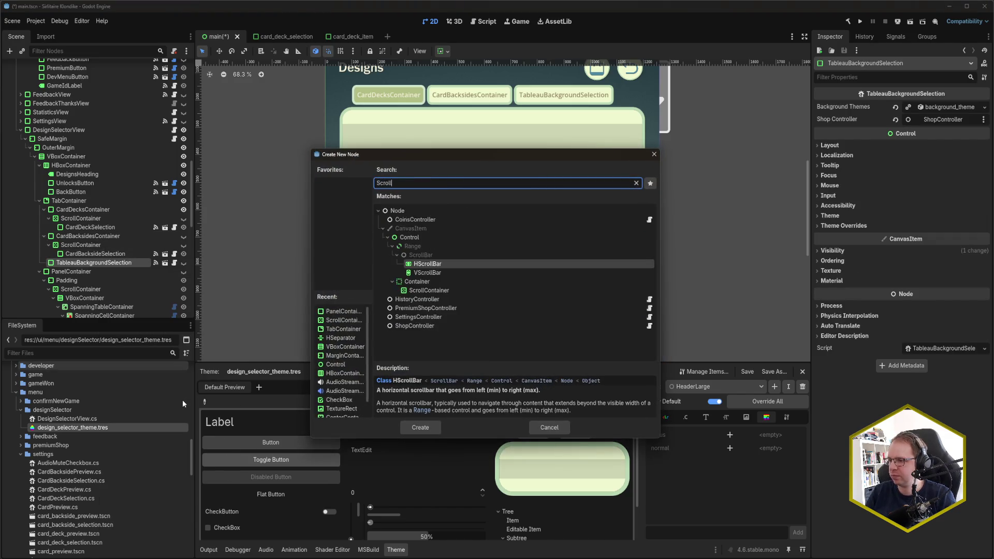
key(Return)
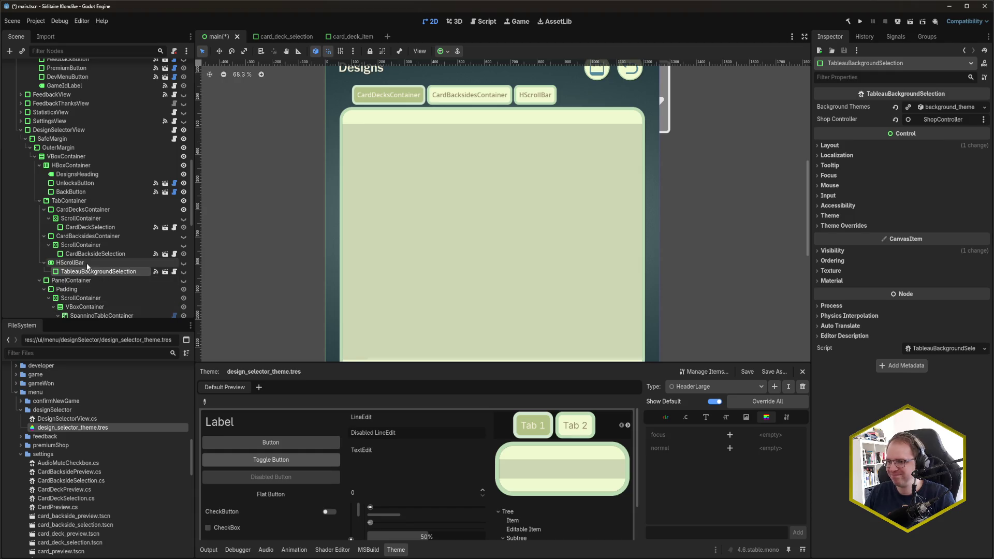
key(ctrl+z)
right_click(92, 262)
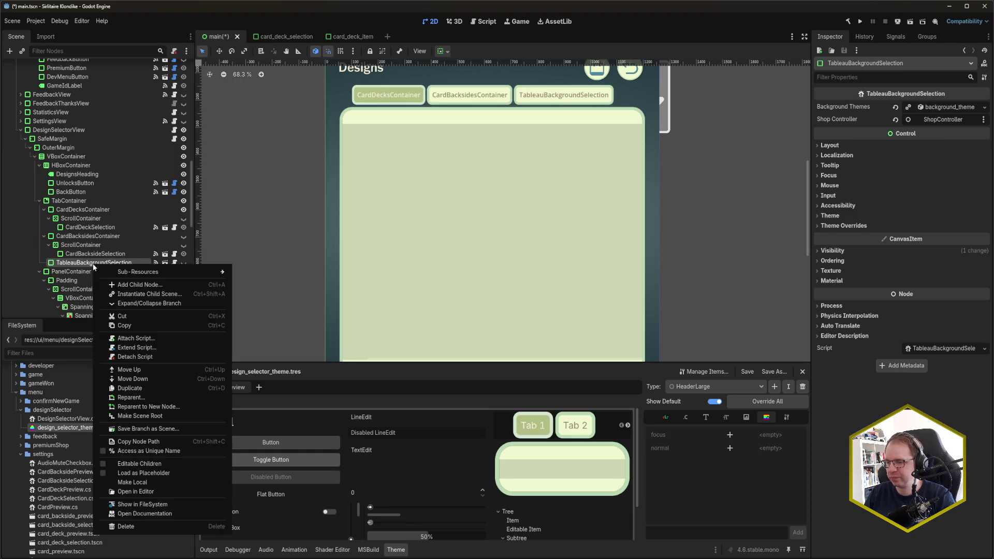
click(155, 408)
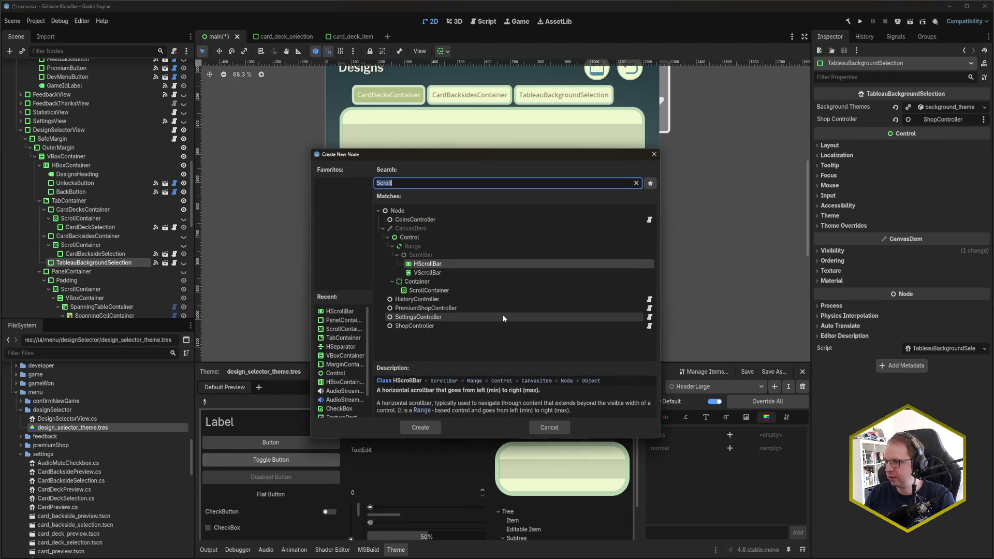
click(479, 291)
click(419, 426)
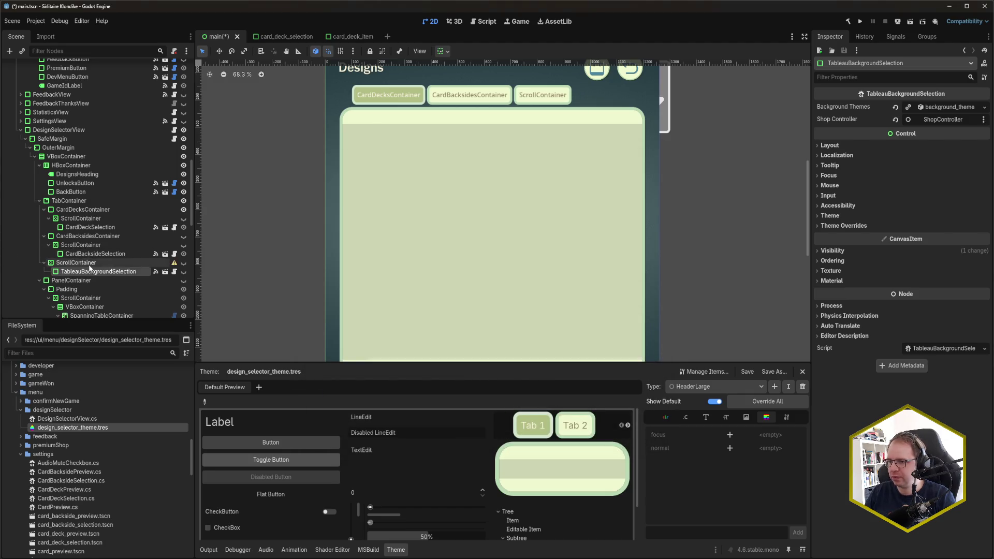
Wrap the ScrollContainer in a new PanelContainer and compare the selection nodes' properties
right_click(89, 265)
click(155, 391)
text(PanelCo)
key(Return)
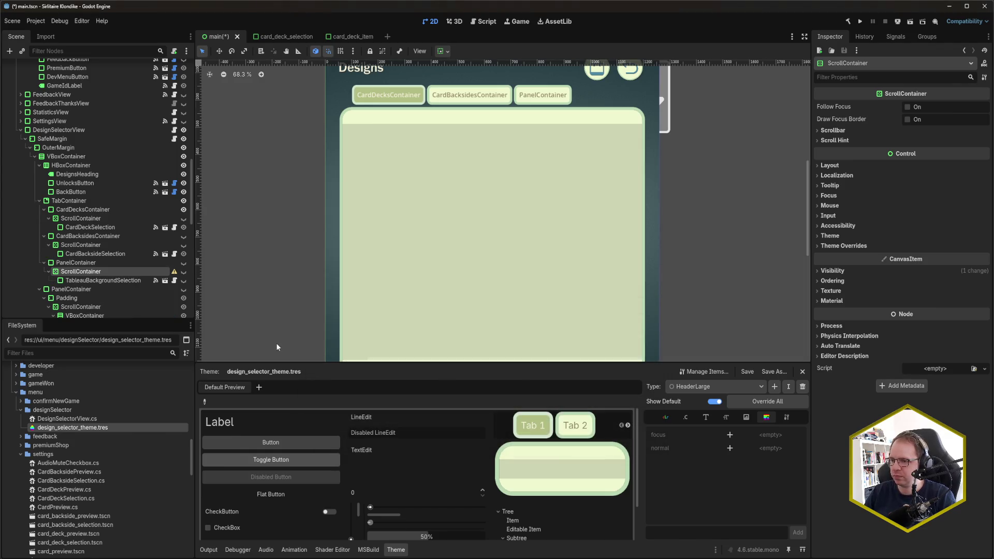
click(107, 261)
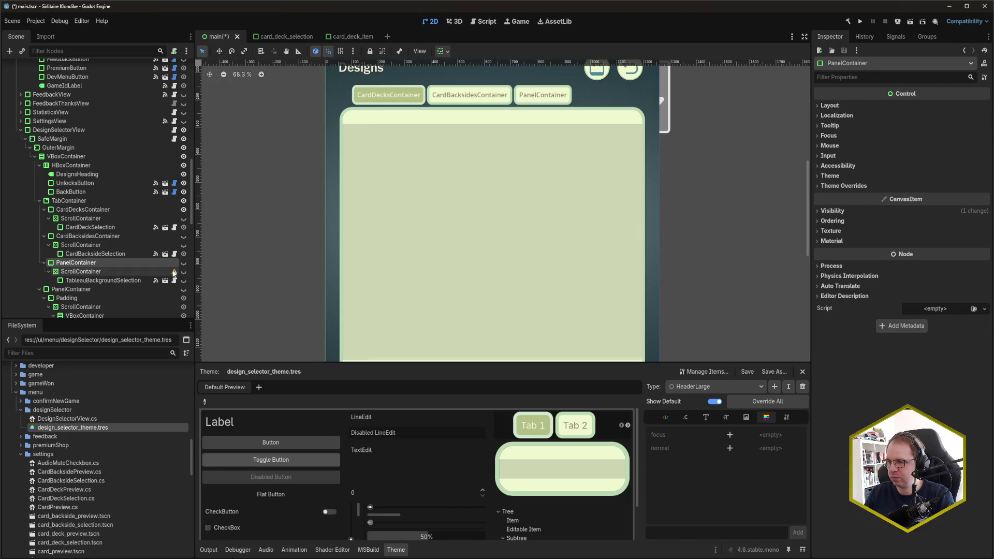
mouse_move(175, 274)
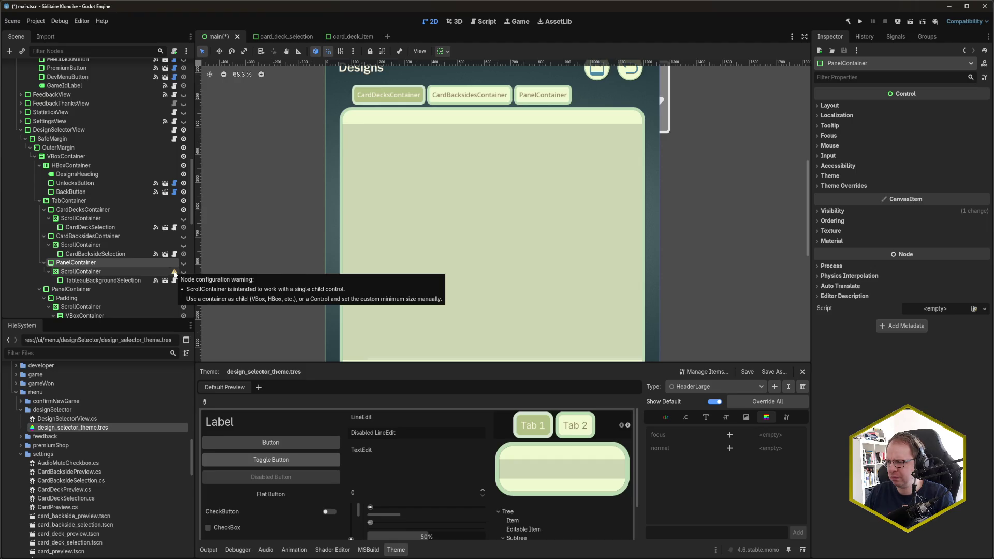
click(119, 280)
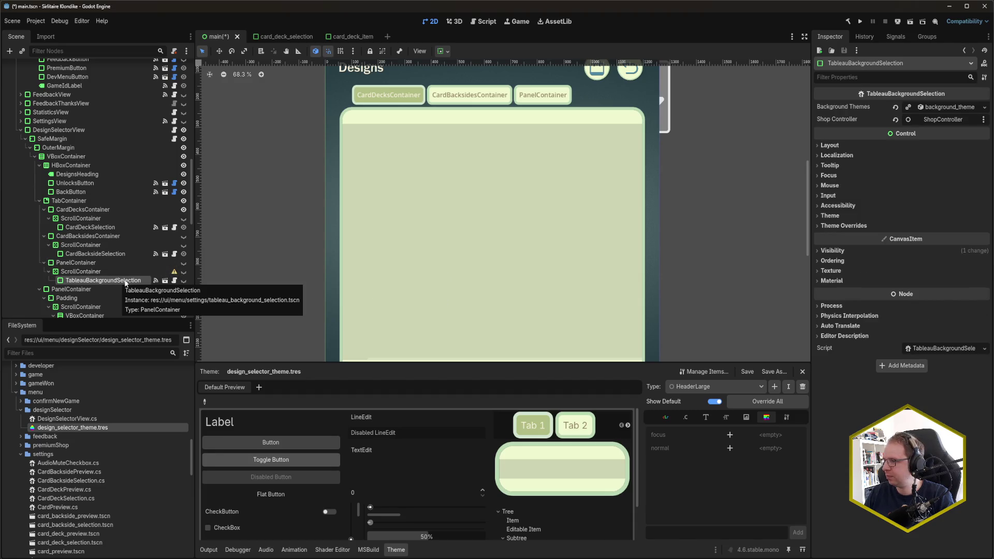
click(104, 254)
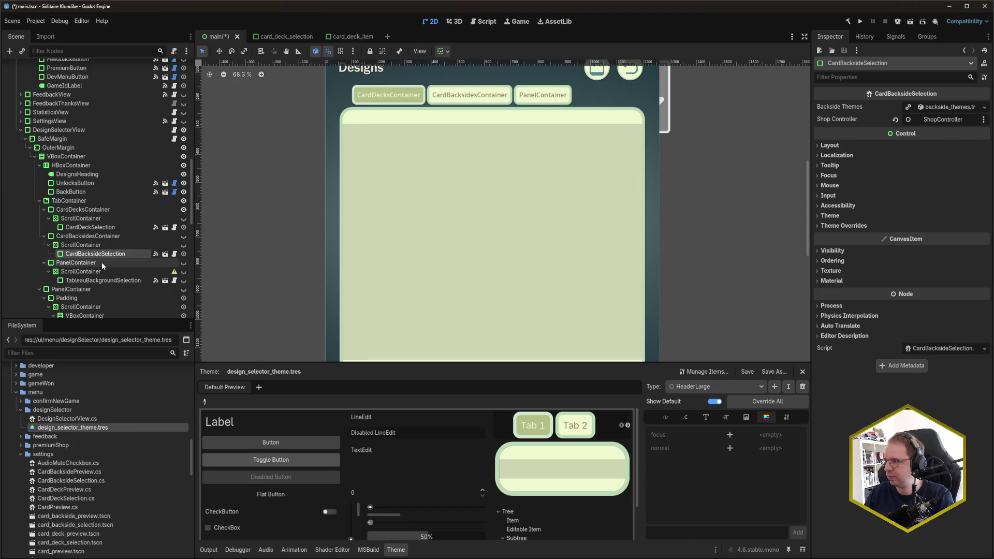
click(96, 264)
Rename the PanelContainer to TableauBackgroundsContainer and save the scene
double_click(96, 264)
text(TableauBa)
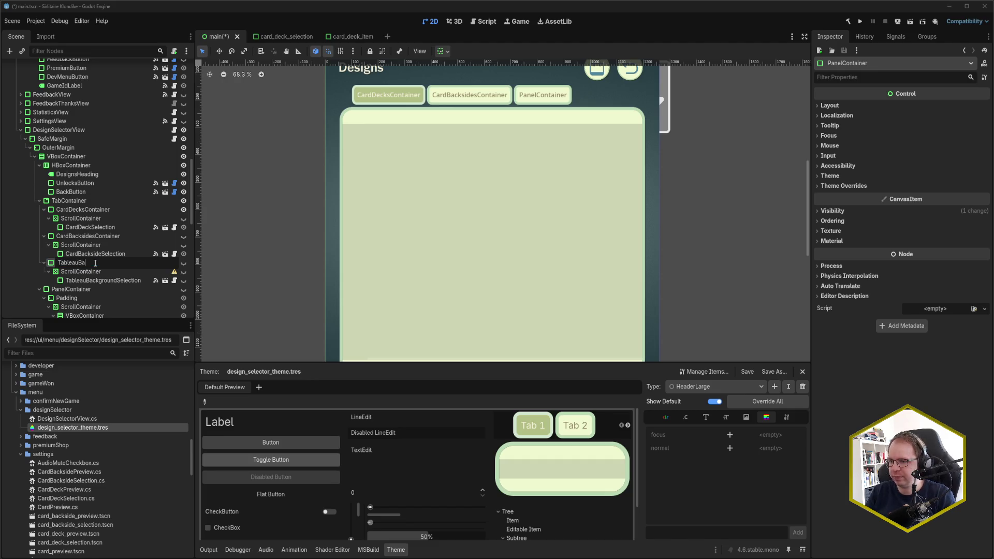
text(ckgroundContainer)
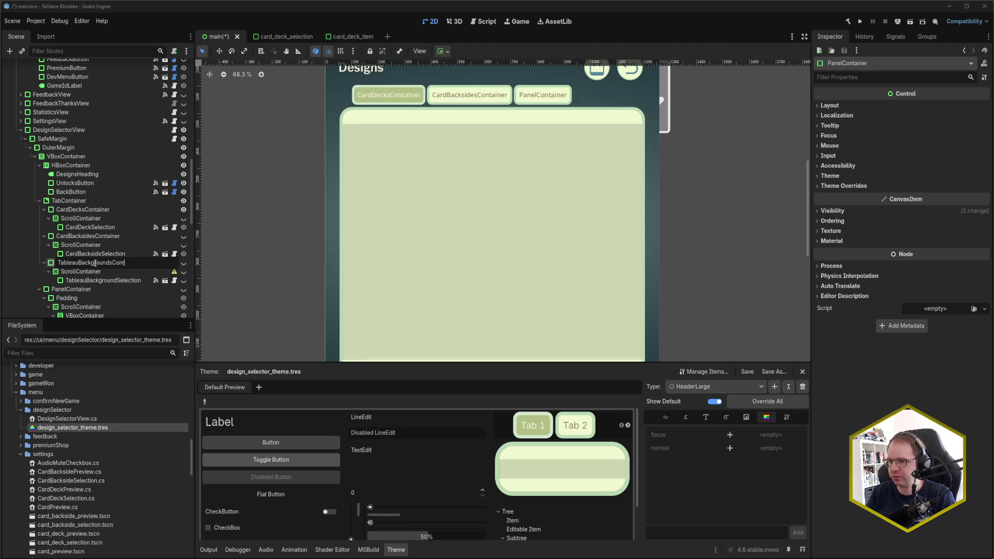
key(Escape)
key(ctrl+s)
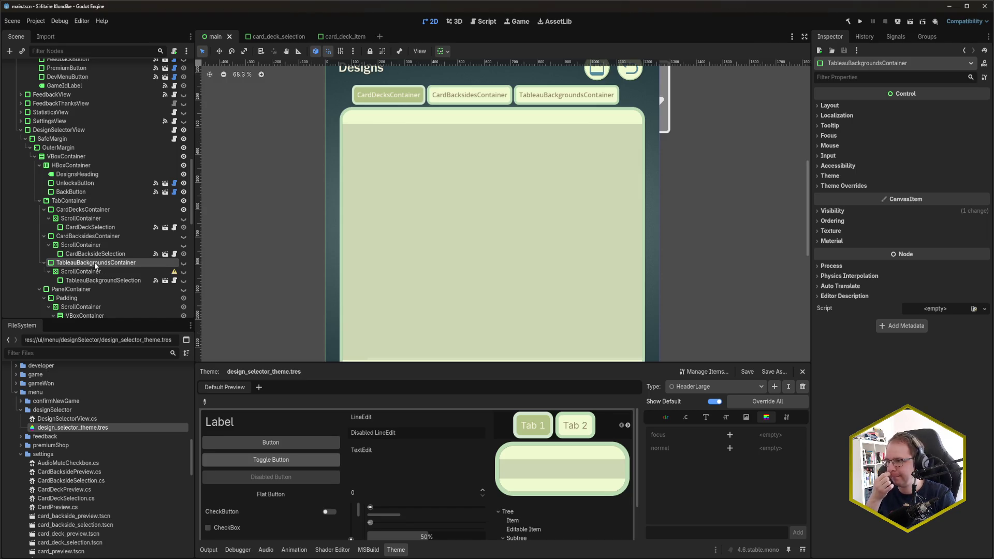
scroll(96, 265, down, 10)
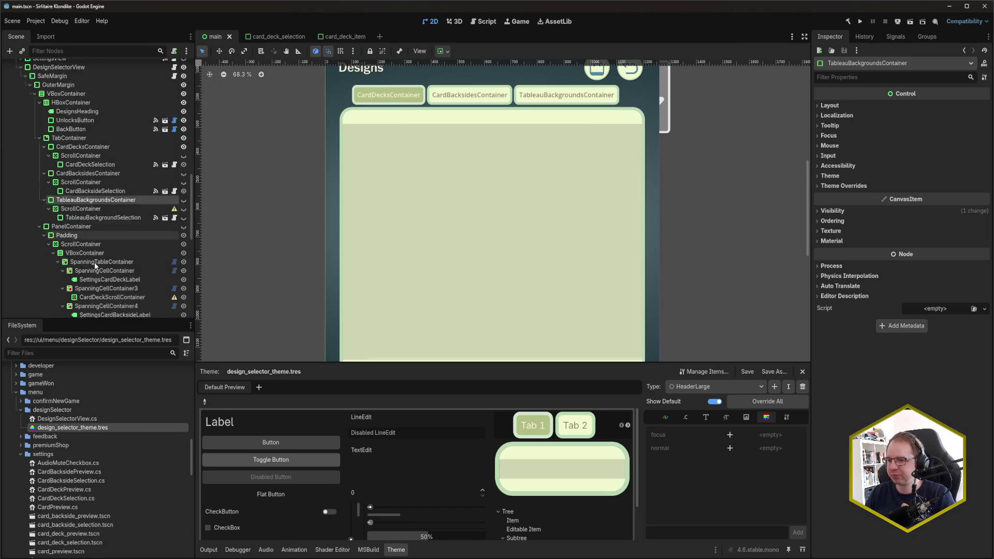
Check the shop view TabContainer's three tab settings for reference
click(80, 189)
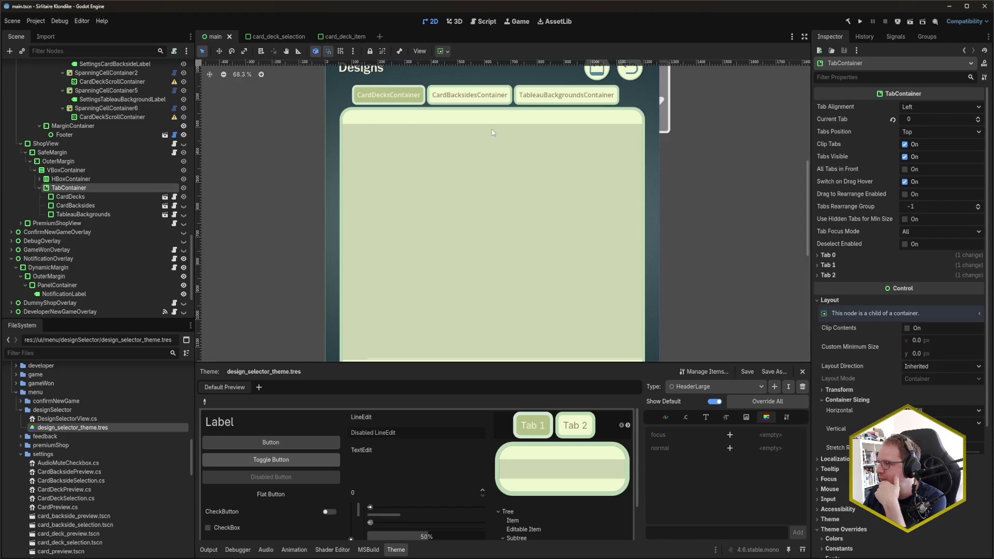
click(826, 255)
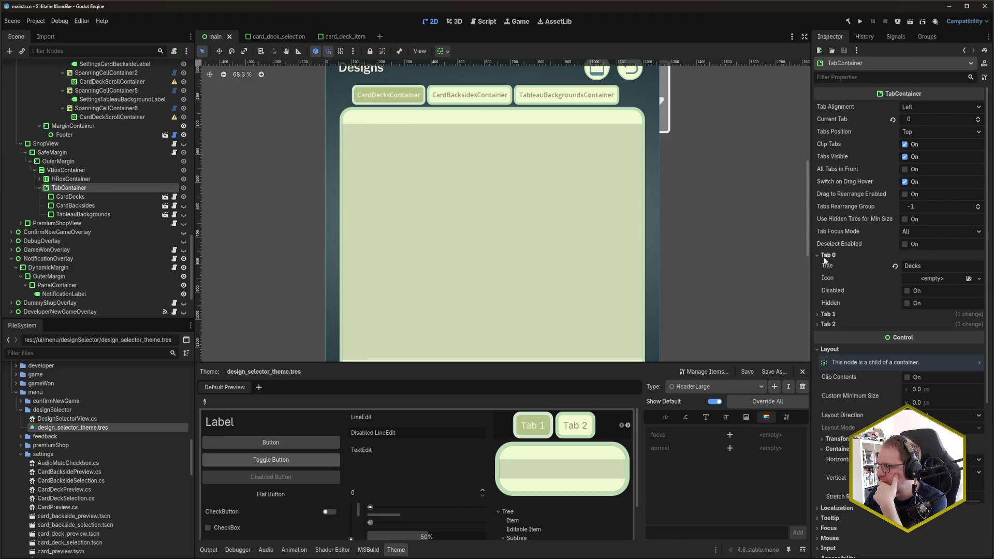
click(835, 314)
click(829, 373)
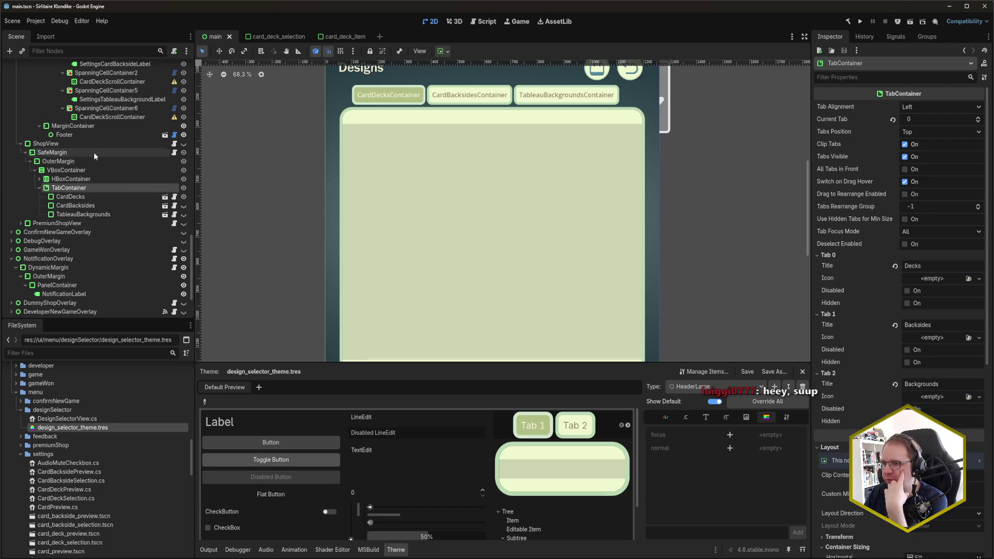
scroll(94, 155, up, 8)
Title the design selector's tabs Decks, Backsides and Backgrounds, then save
click(85, 106)
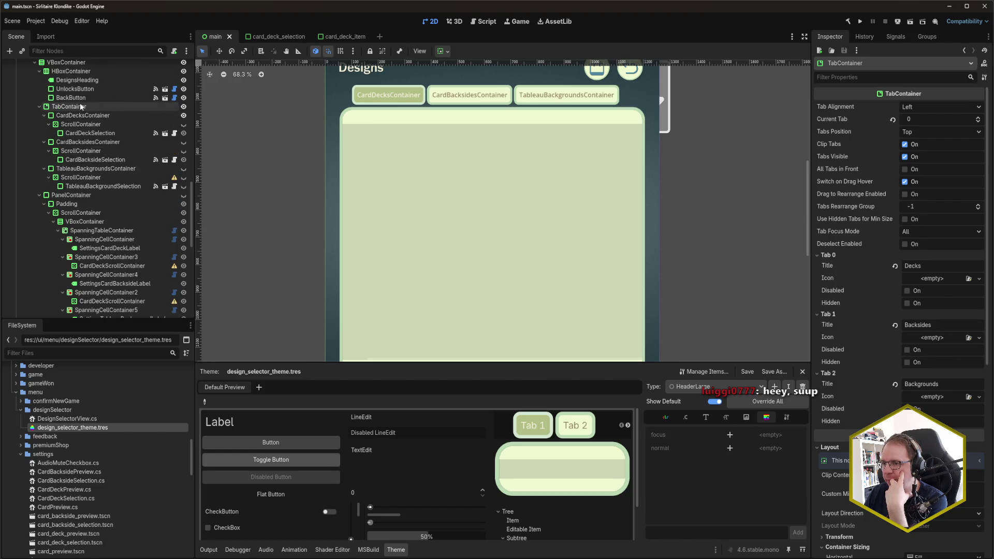
click(827, 255)
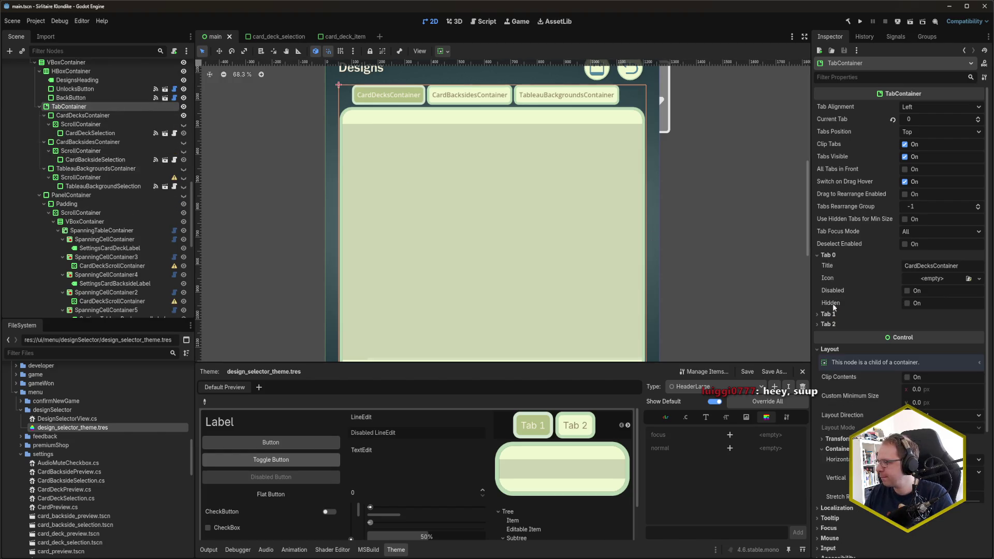
click(828, 314)
click(831, 373)
double_click(971, 266)
text(Decks)
double_click(970, 325)
text(Backsides)
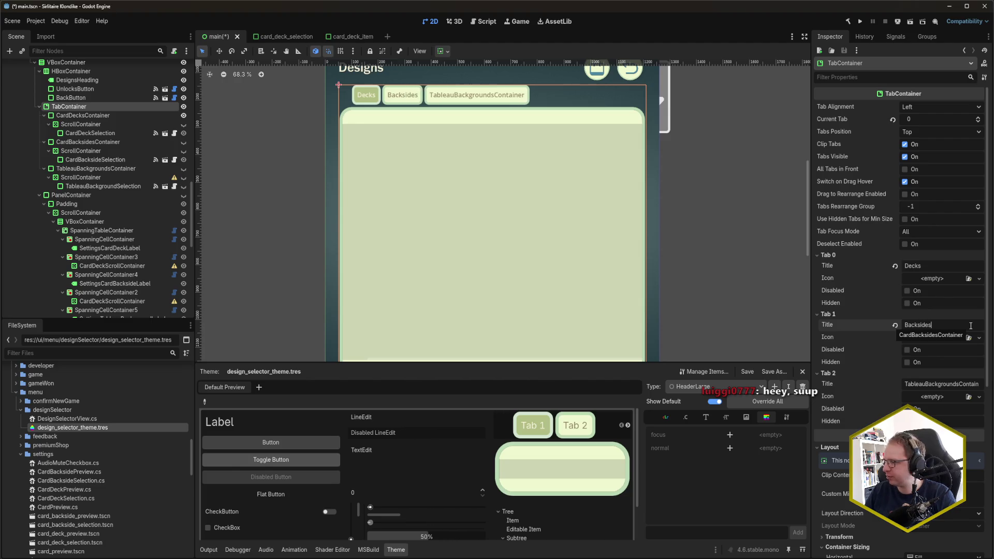
double_click(963, 384)
text(Backgrounds)
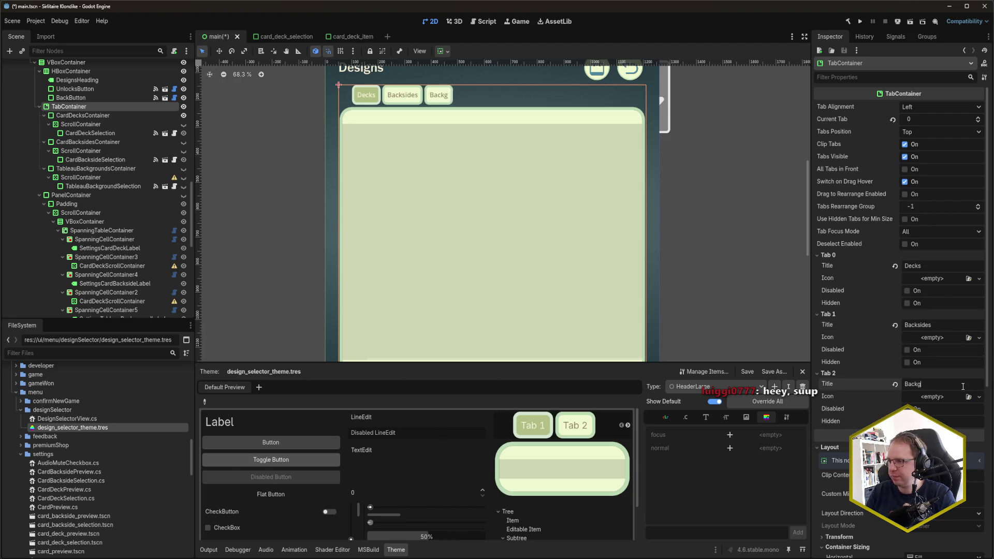
key(ctrl+s)
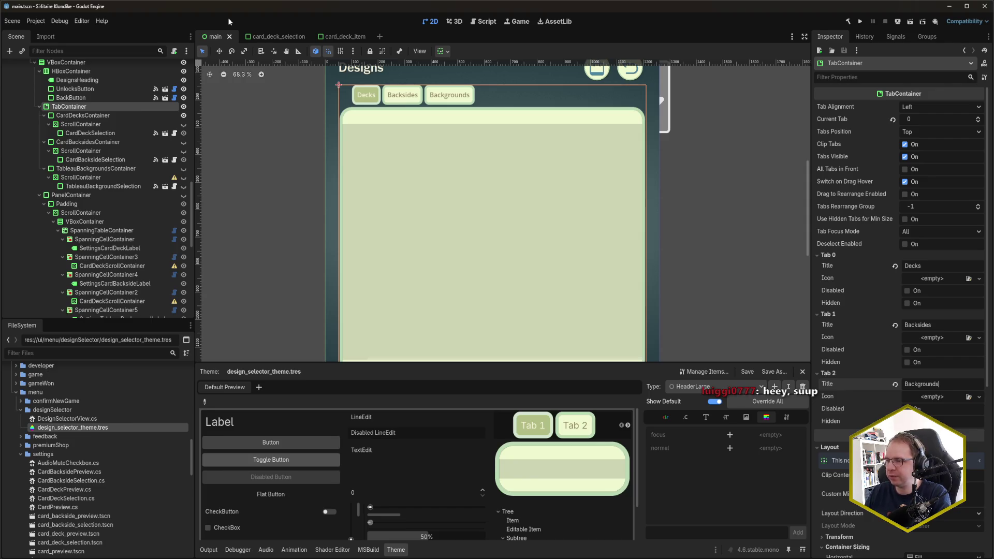
Run the game, center its window, try the Backsides and Decks tabs on Designs, then close it
key(F5)
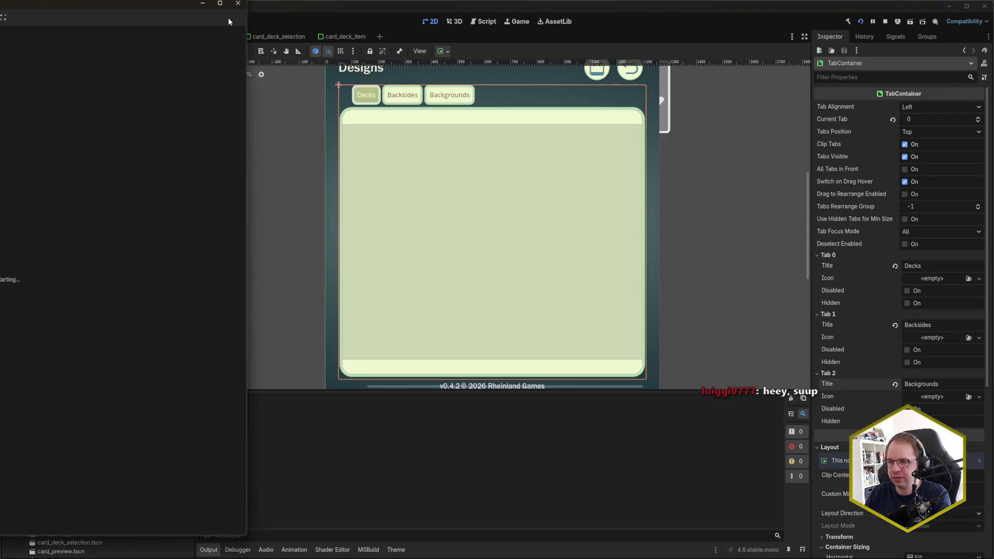
mouse_move(82, 5)
mouse_down()
mouse_move(358, 35)
mouse_move(513, 27)
mouse_up()
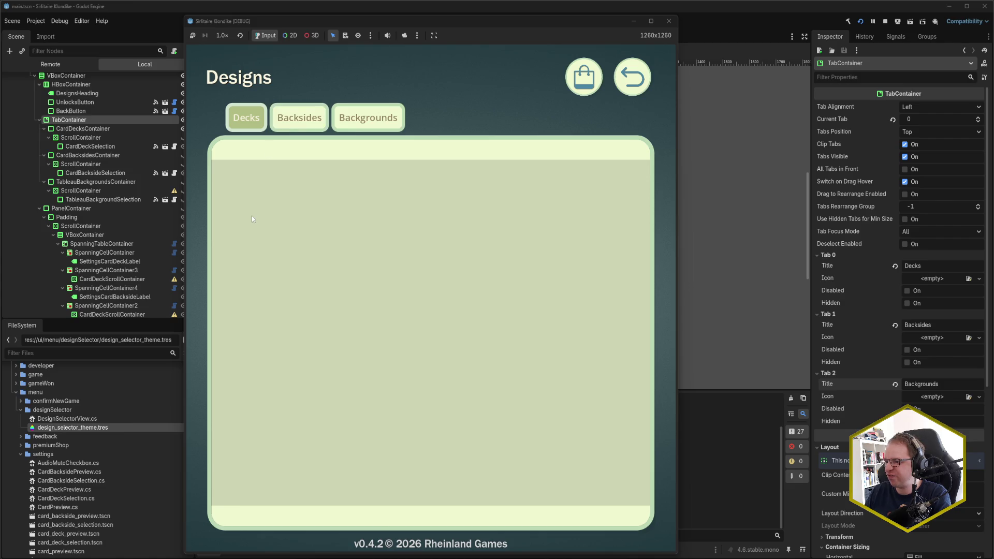
click(299, 118)
click(241, 122)
click(632, 76)
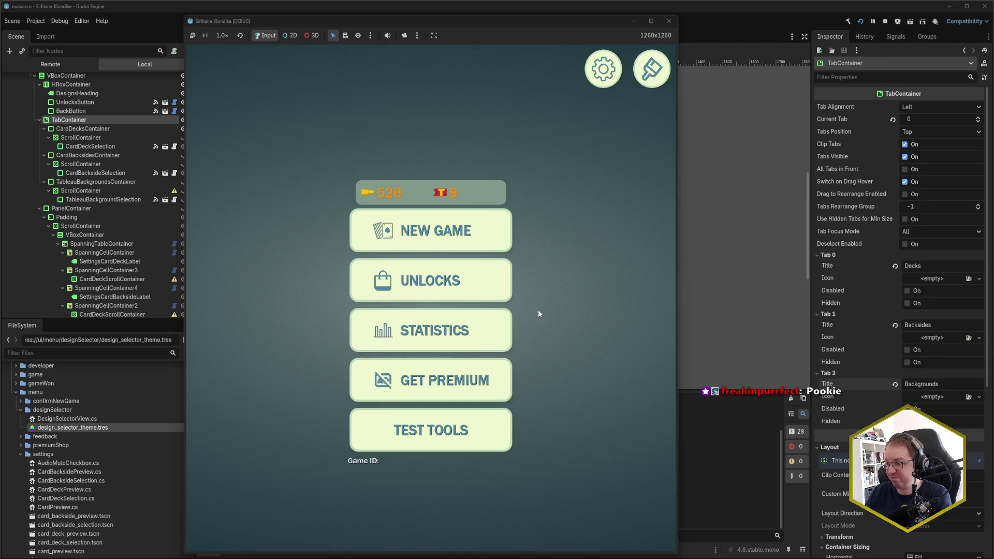
click(646, 81)
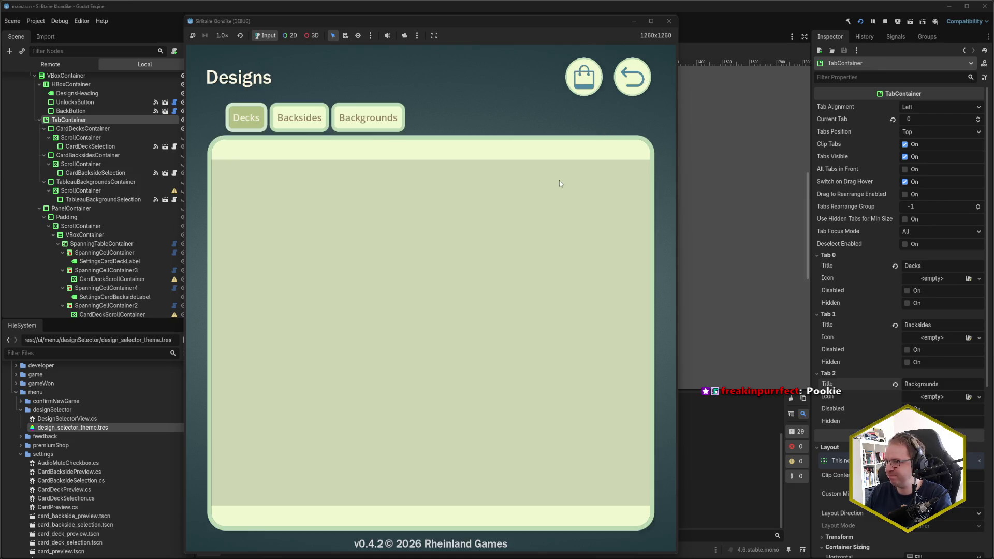
click(669, 21)
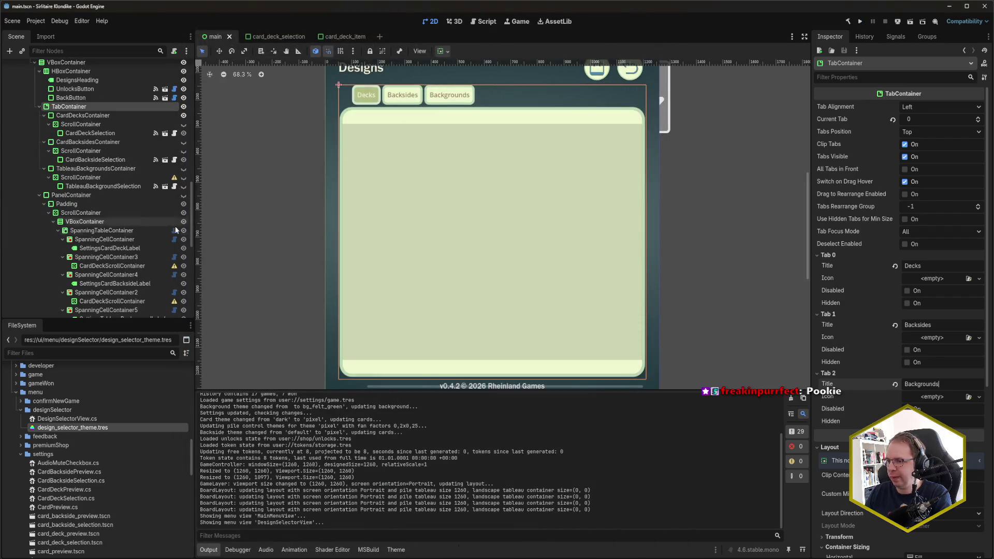
Toggle visibility of the decks, backsides and tableau containers in the Scene dock
click(184, 125)
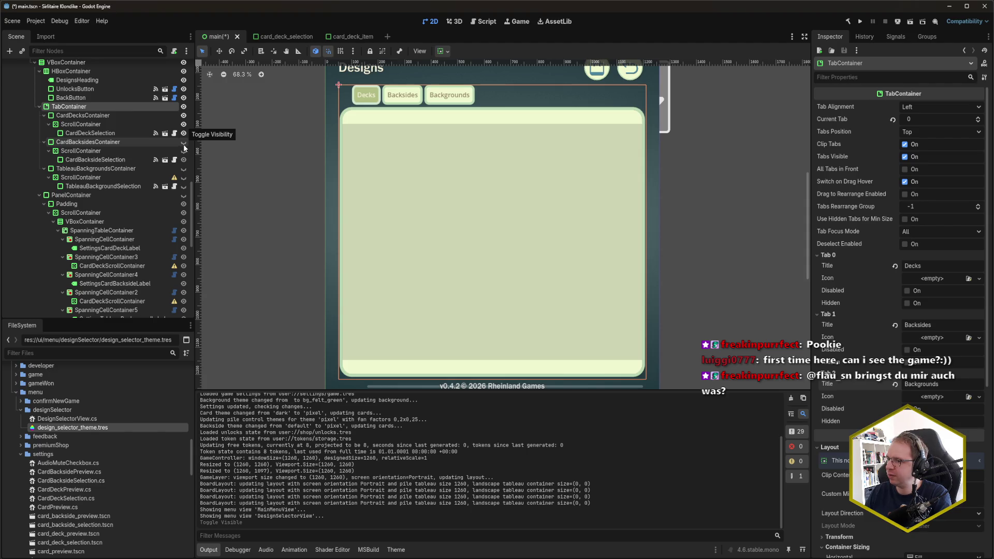
click(183, 142)
click(184, 116)
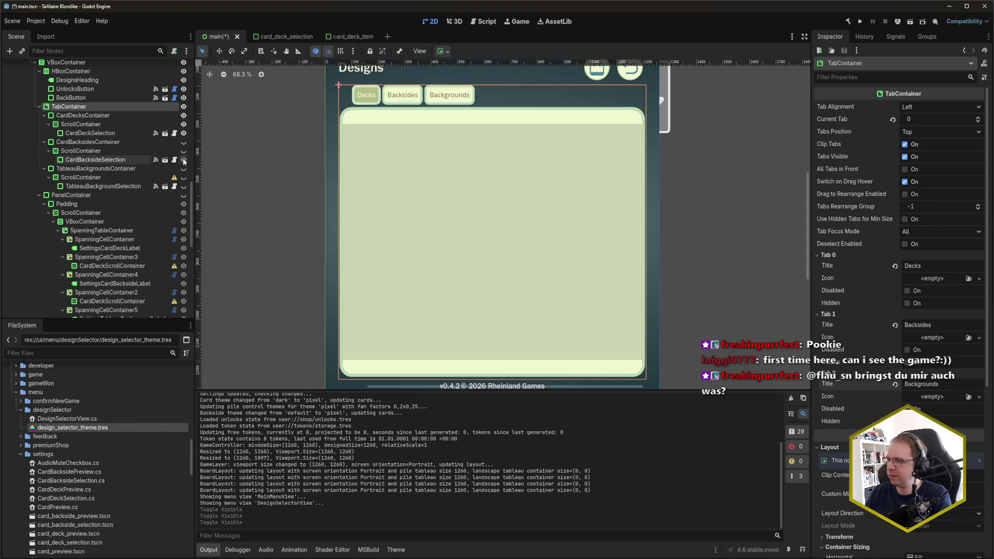
click(184, 178)
click(183, 186)
click(184, 151)
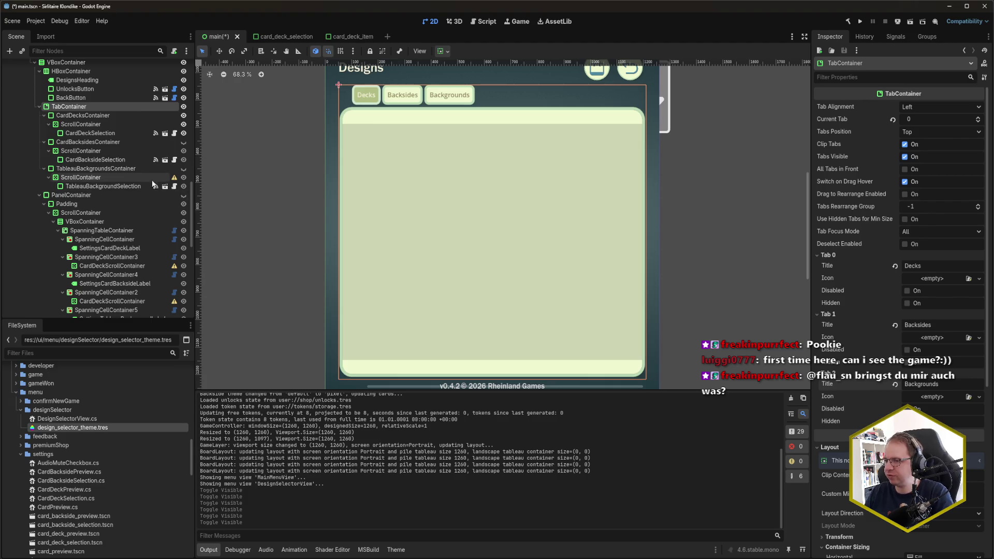
Select TableauBackgroundSelection, save main.tscn, select the new ScrollContainer and run the game
click(119, 187)
key(ctrl+s)
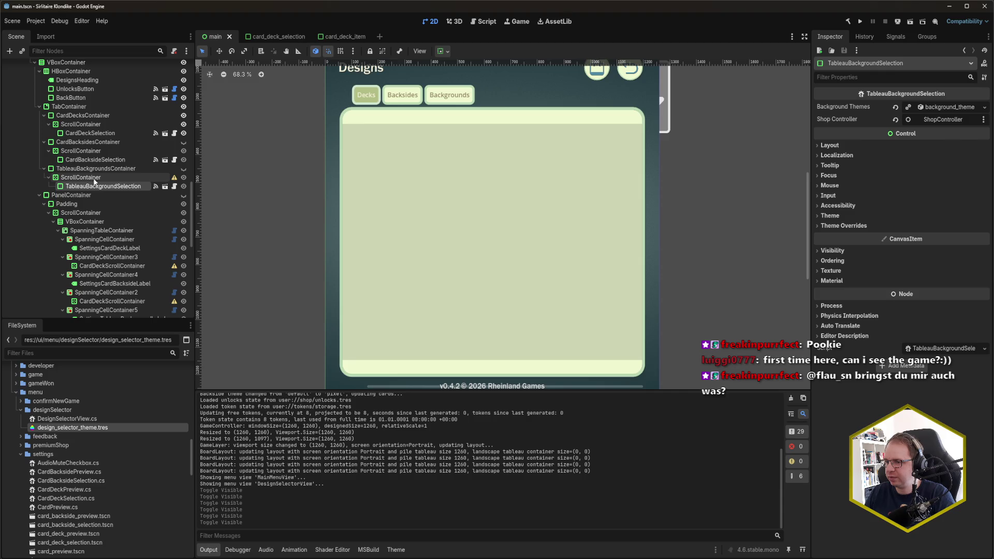
click(95, 181)
key(F5)
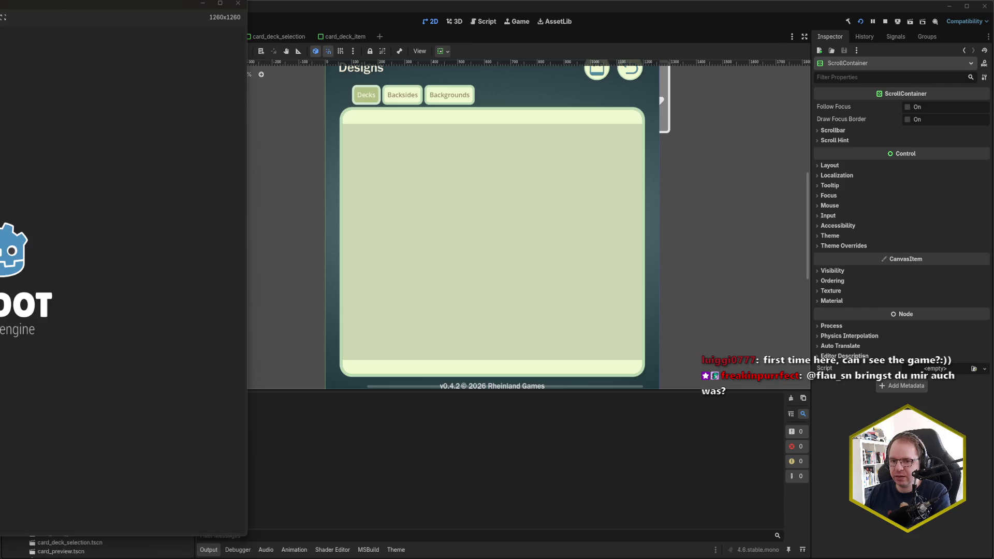
Center the game window, scroll the Decks list down and up, then go back and start NEW GAME
mouse_move(5, 2)
mouse_down()
mouse_move(343, 29)
mouse_move(408, 19)
mouse_up()
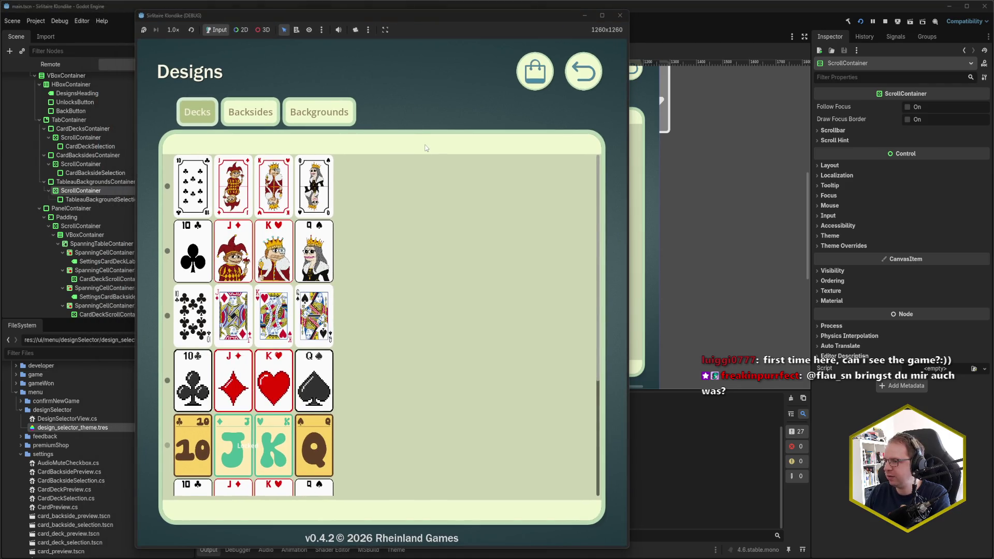
scroll(424, 238, down, 5)
scroll(424, 238, up, 5)
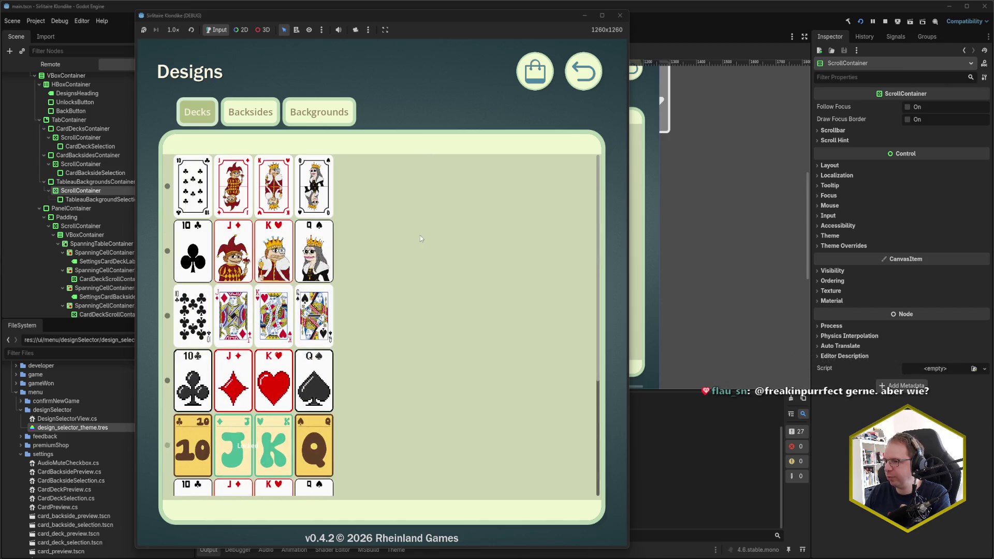
click(583, 81)
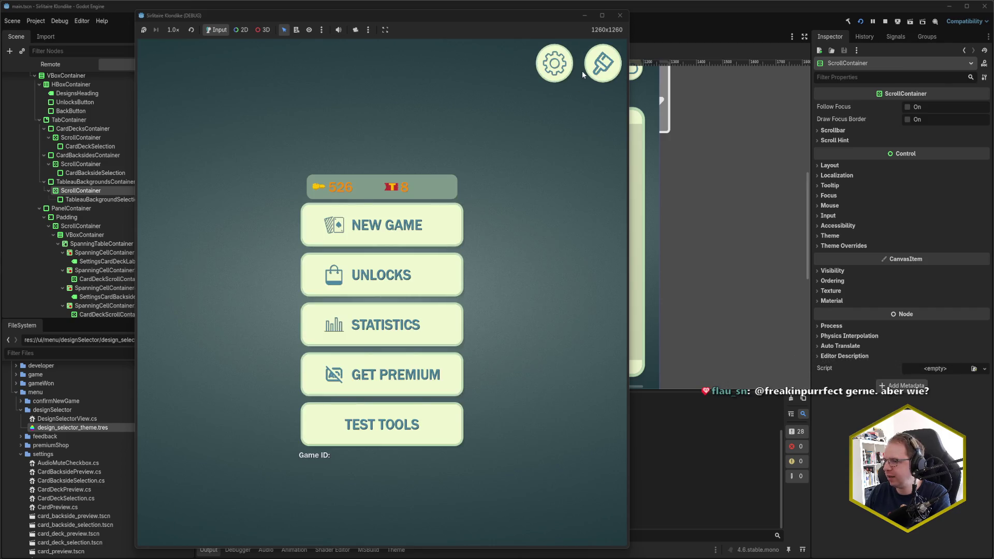
click(429, 229)
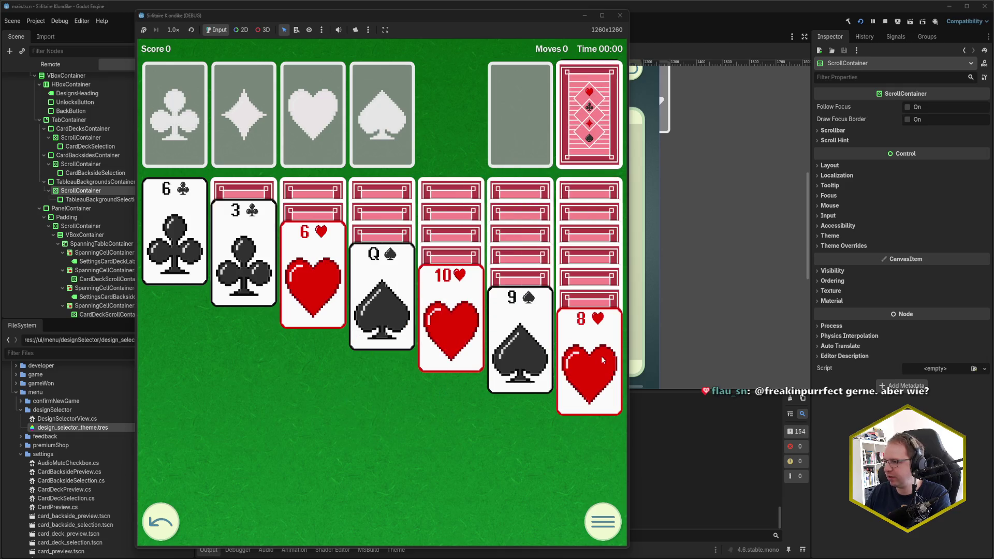
Move 8♥ onto 9♠ and 3♣ onto 4♥, then deal two cards from the stock
drag(599, 361, 496, 350)
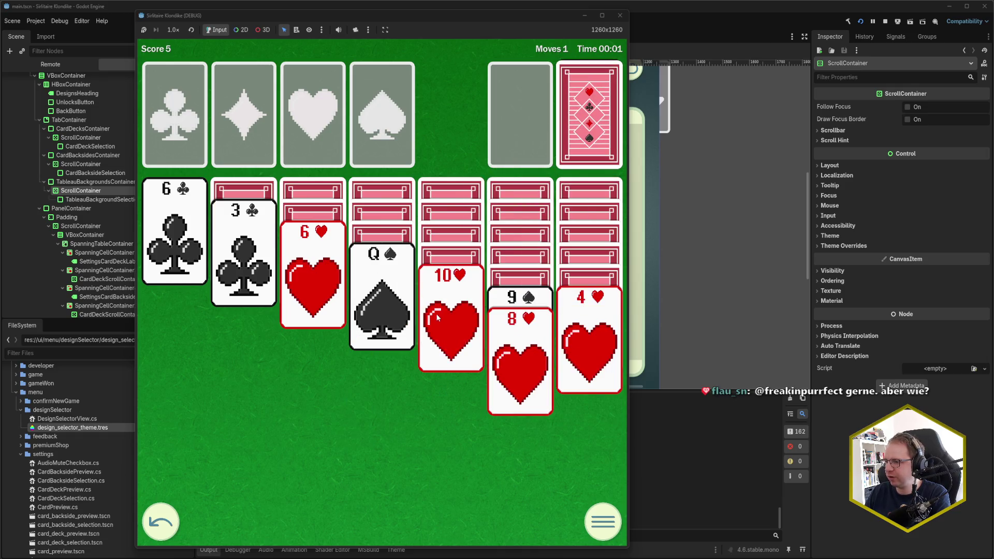
mouse_move(240, 260)
mouse_down()
mouse_move(553, 336)
mouse_move(578, 357)
mouse_up()
click(581, 111)
click(582, 115)
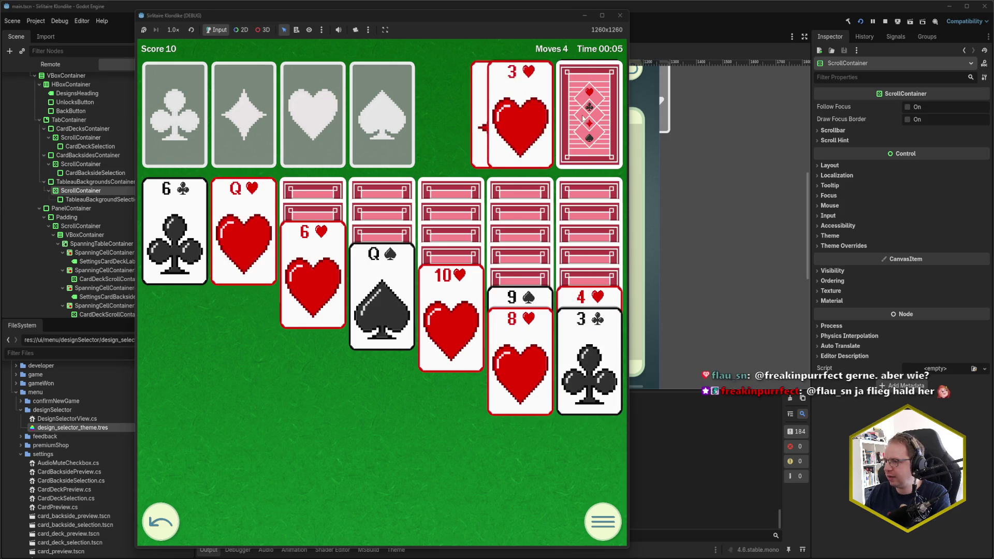
Deal another stock card, send A♣ to a foundation, undo that move, and open the pause menu
click(567, 126)
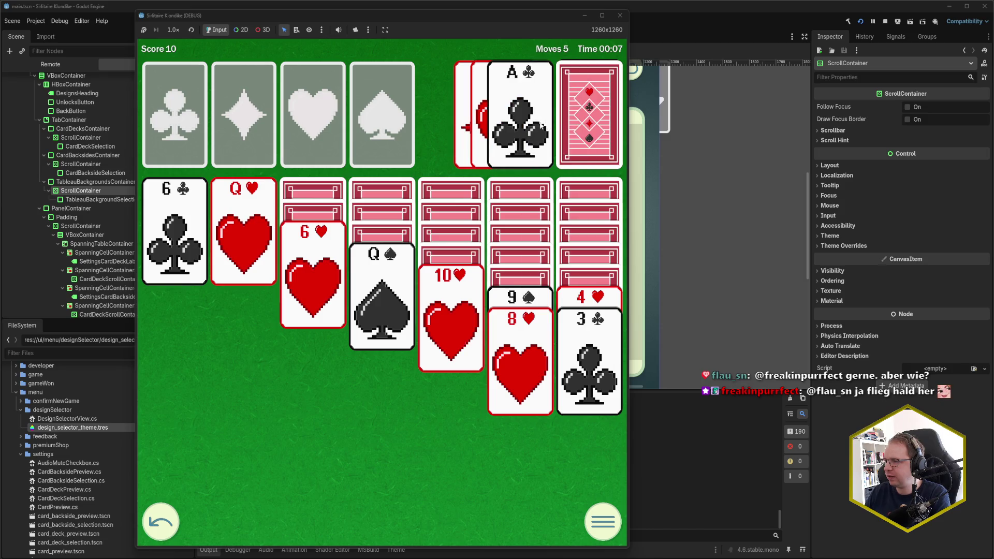
click(543, 127)
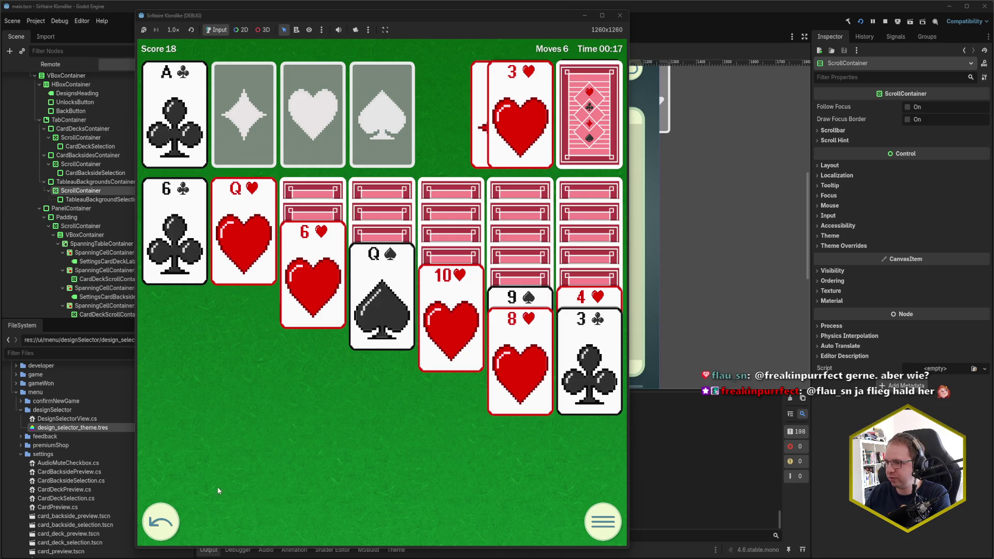
click(160, 521)
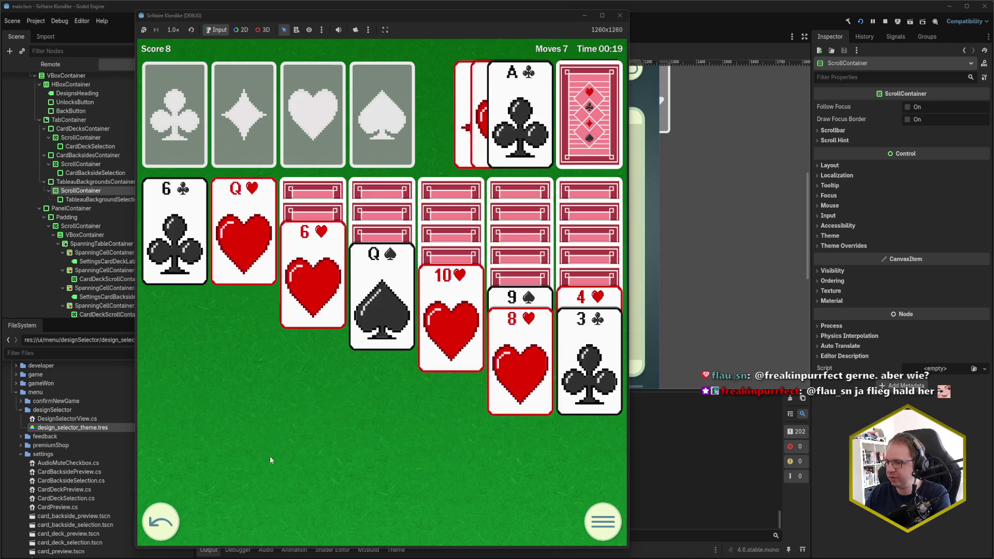
click(603, 522)
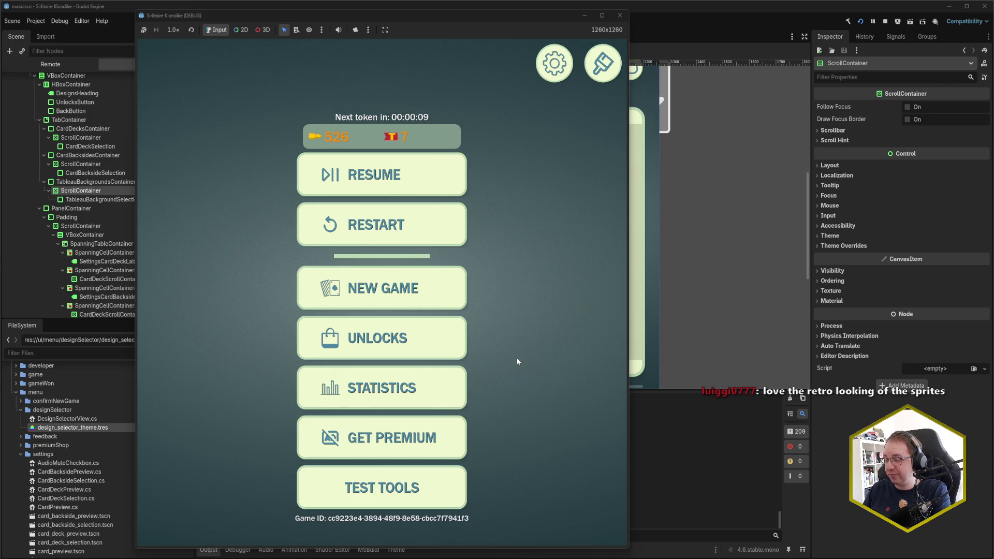
Open UNLOCKS from the pause menu, scroll down and back up the Decks list, then return
click(411, 335)
scroll(566, 288, down, 1)
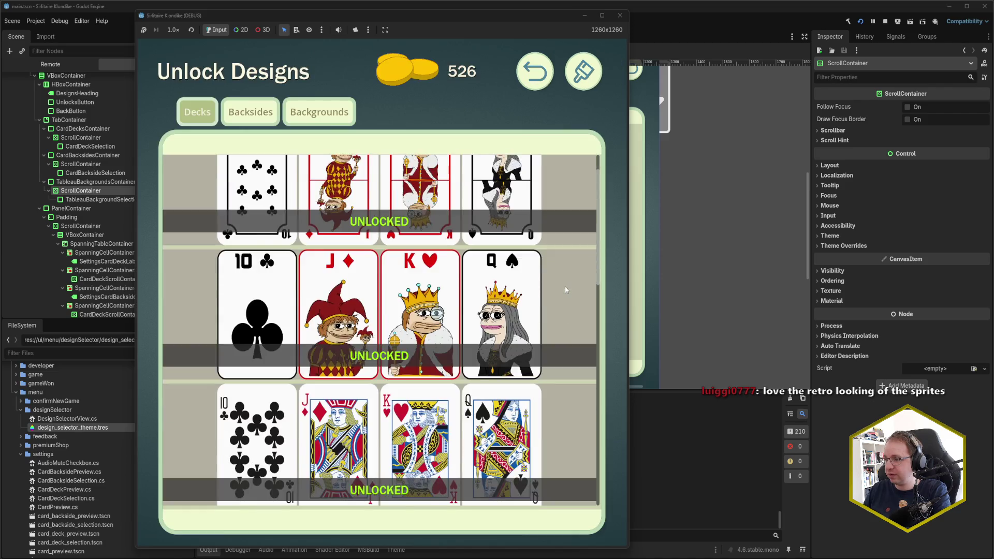
scroll(565, 289, down, 3)
scroll(565, 289, down, 5)
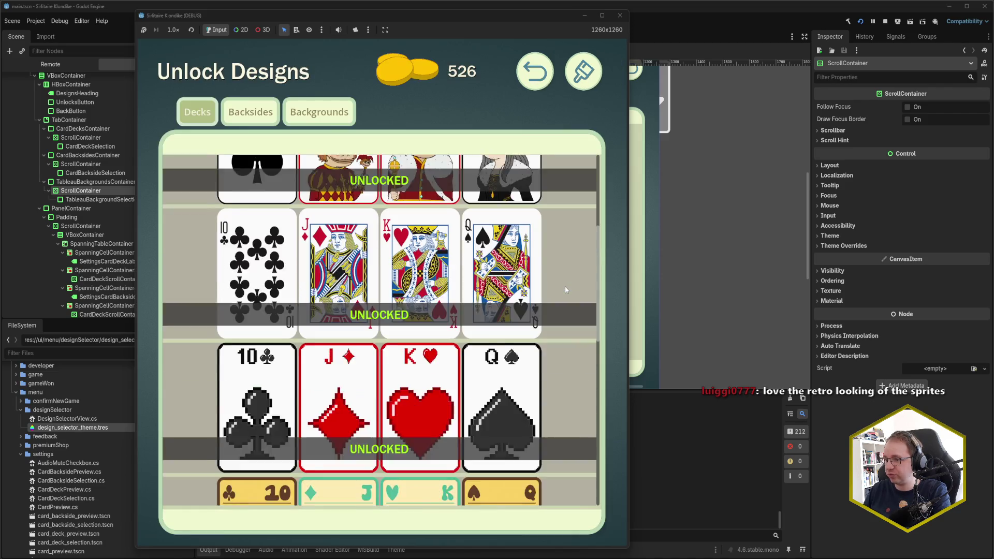
scroll(565, 290, down, 8)
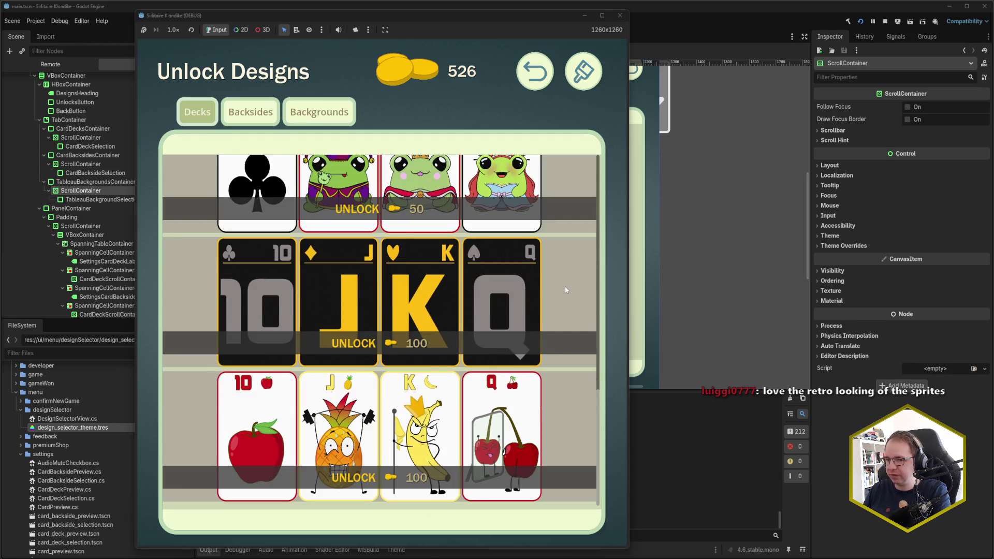
scroll(554, 332, up, 2)
scroll(554, 334, up, 6)
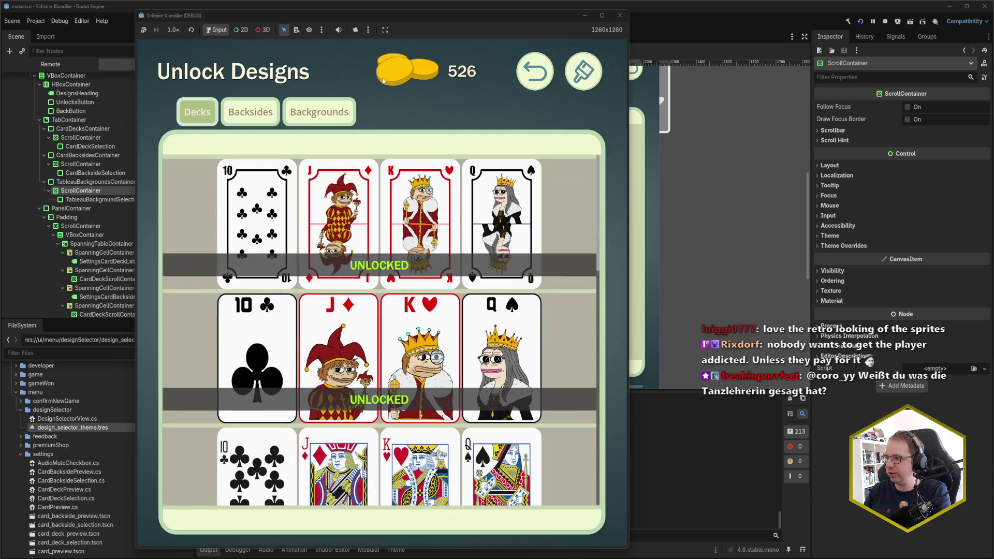
click(535, 73)
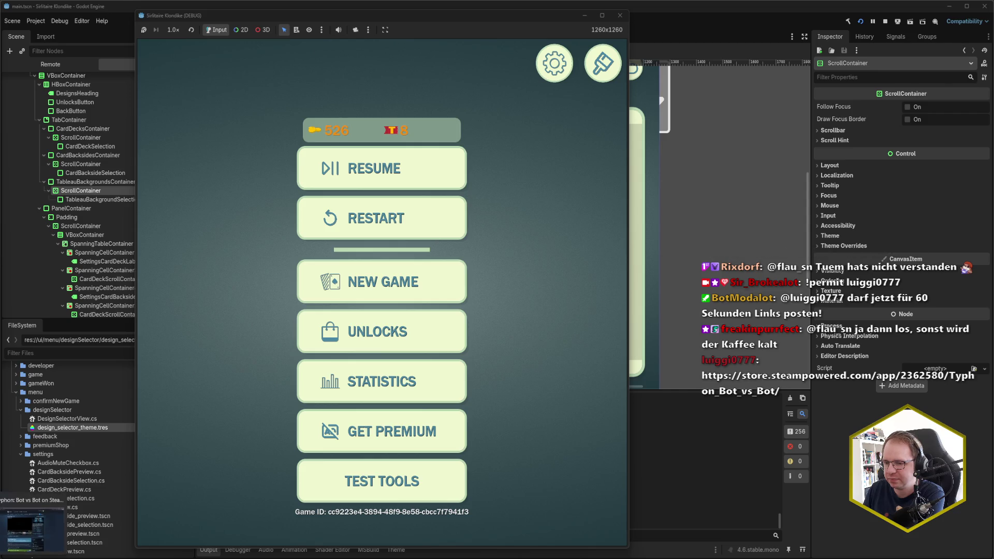
Switch to the browser, scroll through the Typhon: Bot vs Bot Steam page, and close its tab
key(alt+Tab)
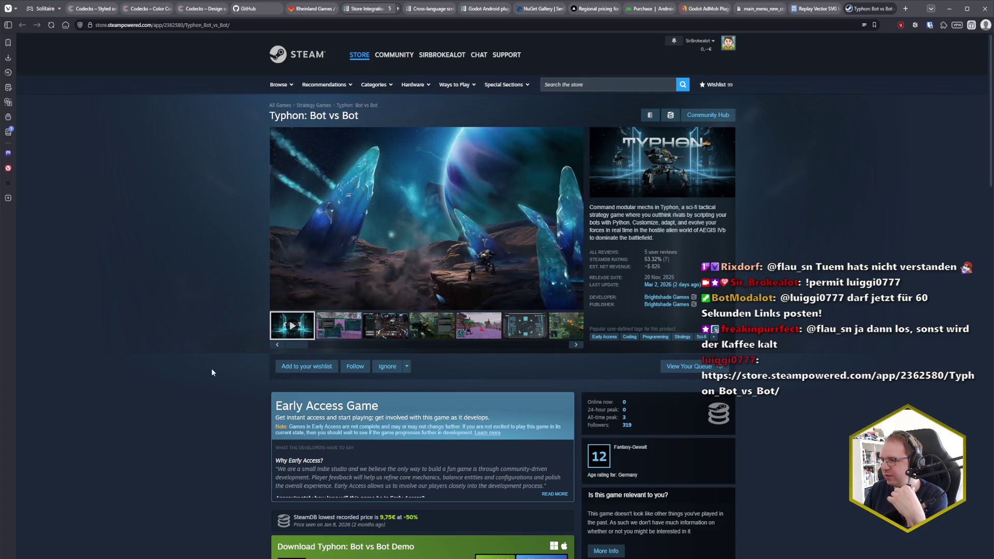
scroll(217, 372, down, 1)
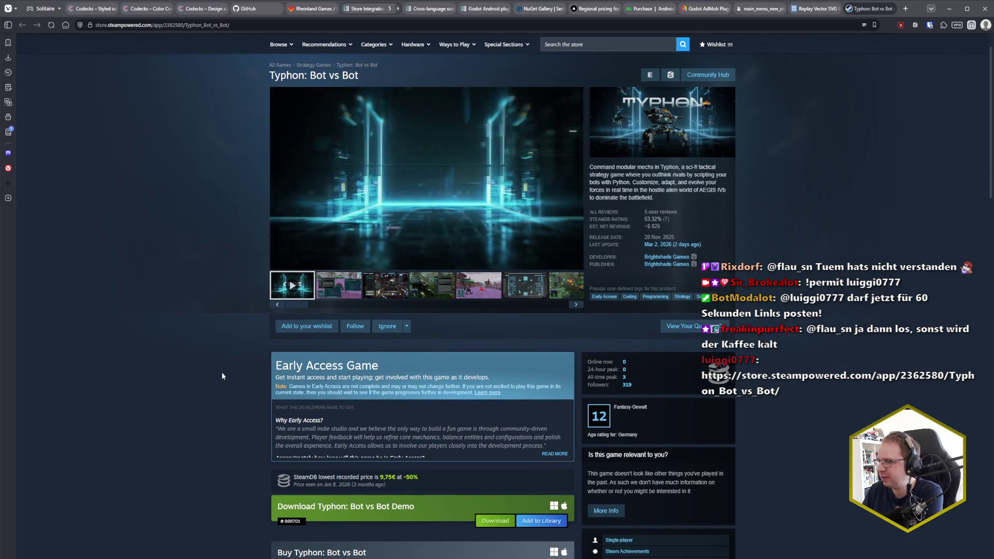
scroll(269, 372, down, 1)
scroll(270, 375, down, 3)
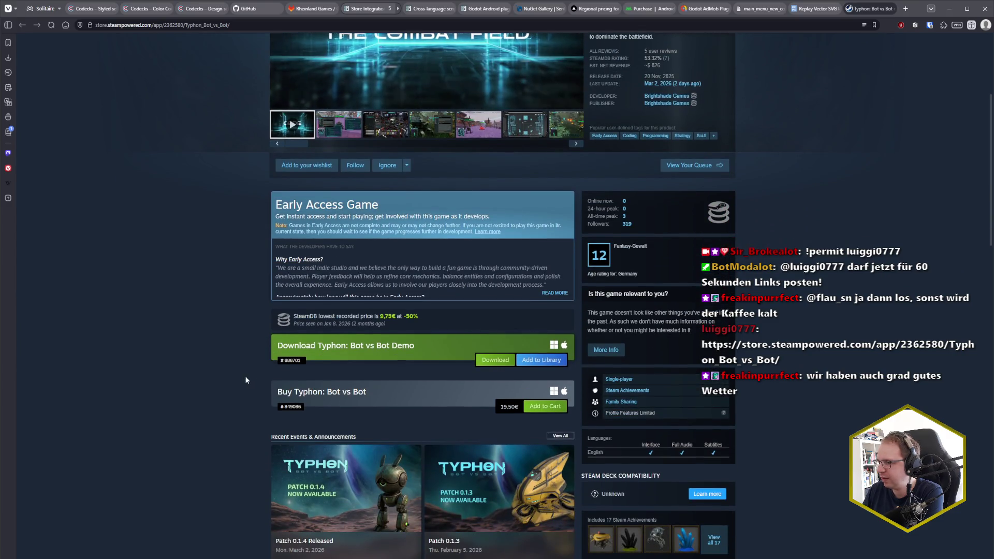
scroll(213, 381, down, 4)
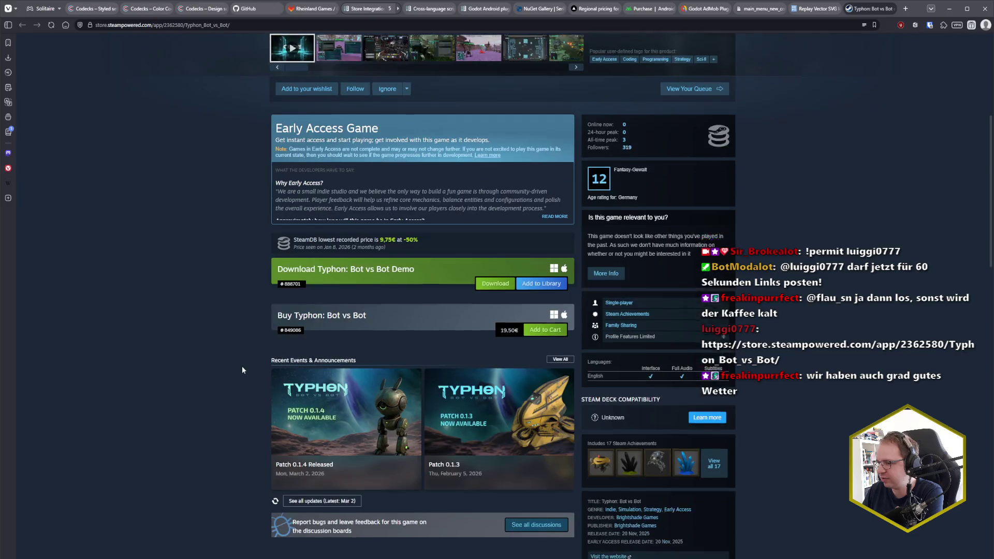
scroll(242, 370, down, 8)
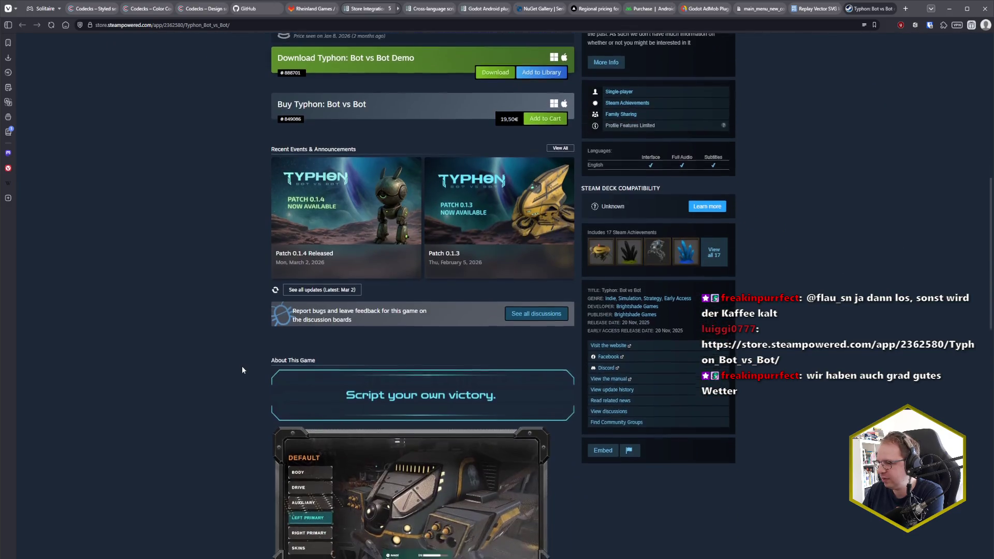
scroll(310, 393, down, 3)
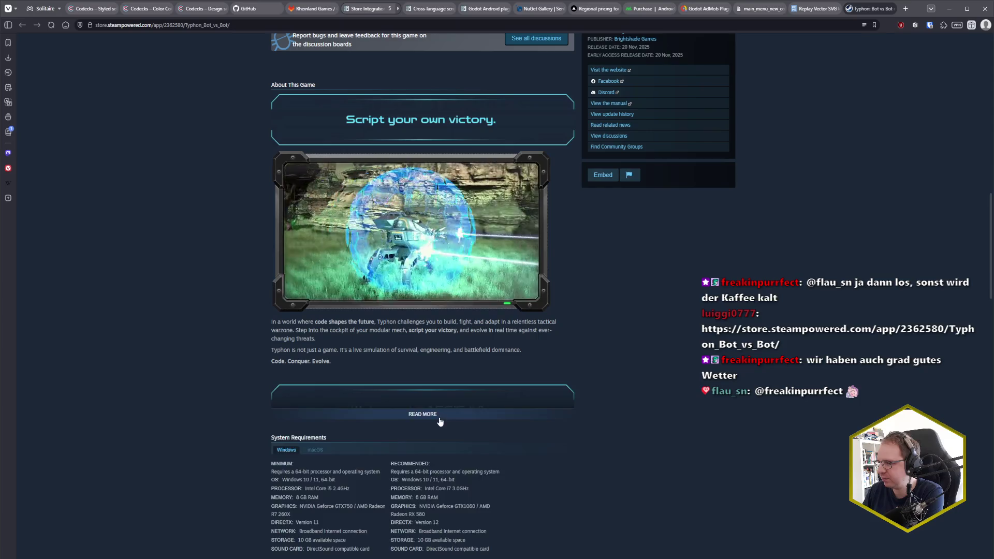
scroll(600, 414, down, 2)
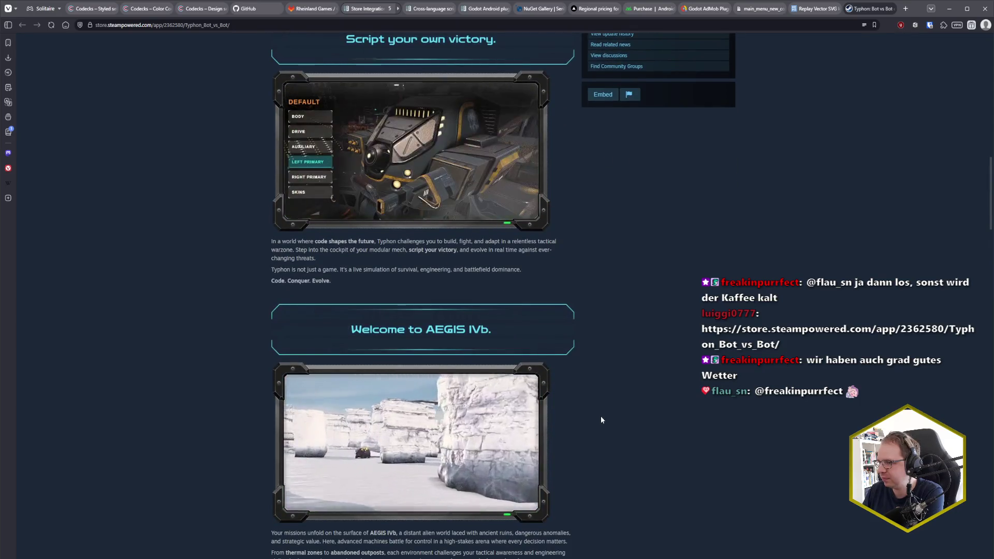
scroll(600, 417, down, 2)
scroll(601, 417, down, 1)
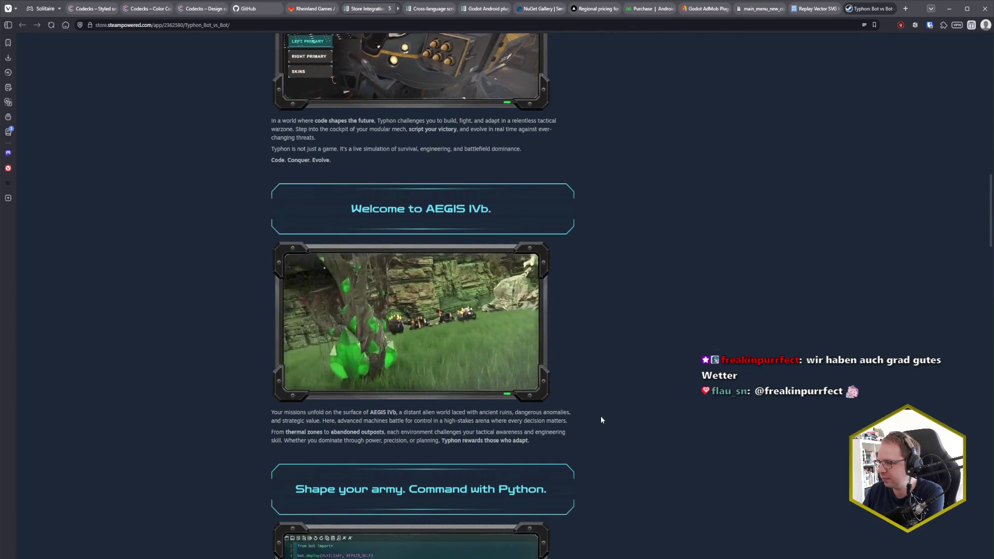
scroll(601, 417, down, 5)
scroll(601, 417, down, 4)
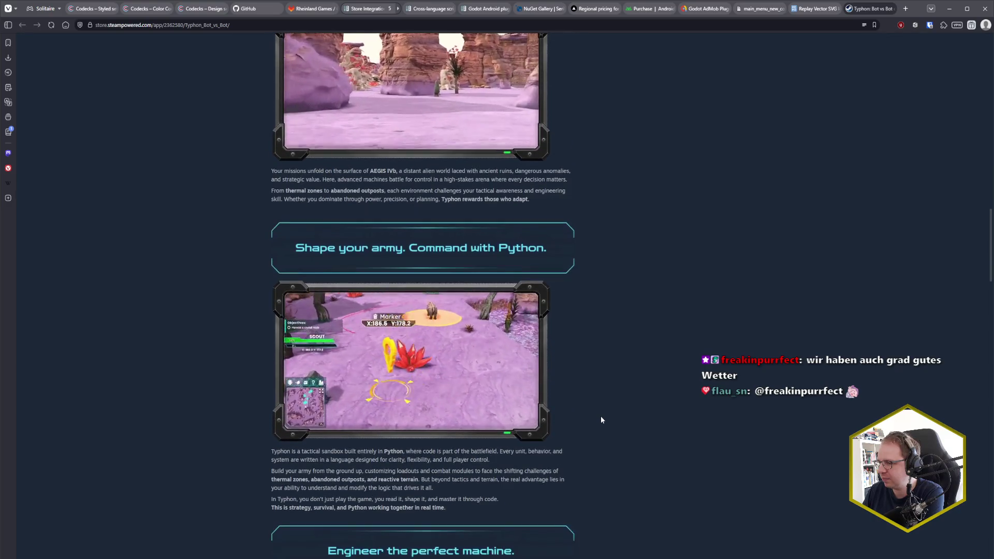
scroll(601, 417, down, 12)
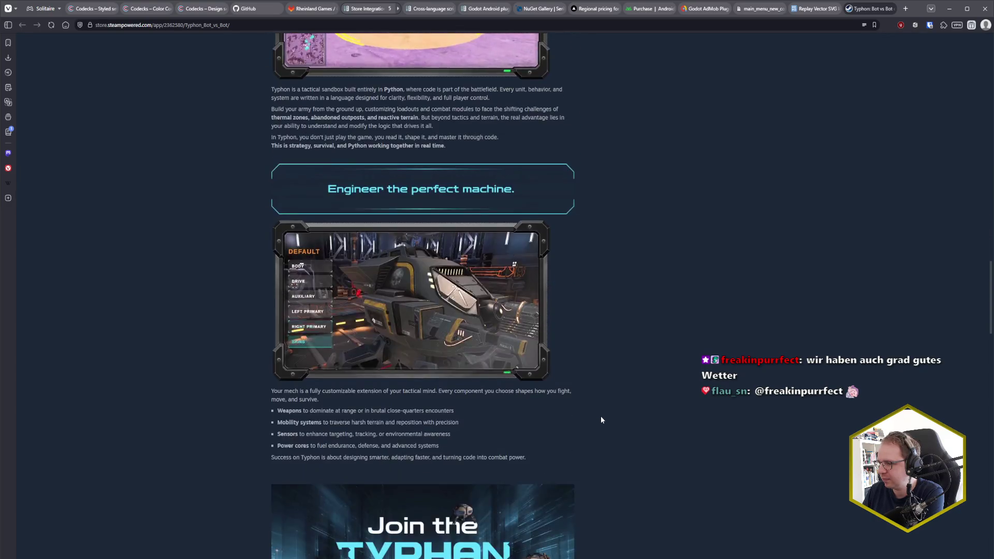
scroll(600, 420, down, 3)
scroll(600, 419, down, 1)
scroll(600, 419, up, 10)
scroll(600, 419, up, 20)
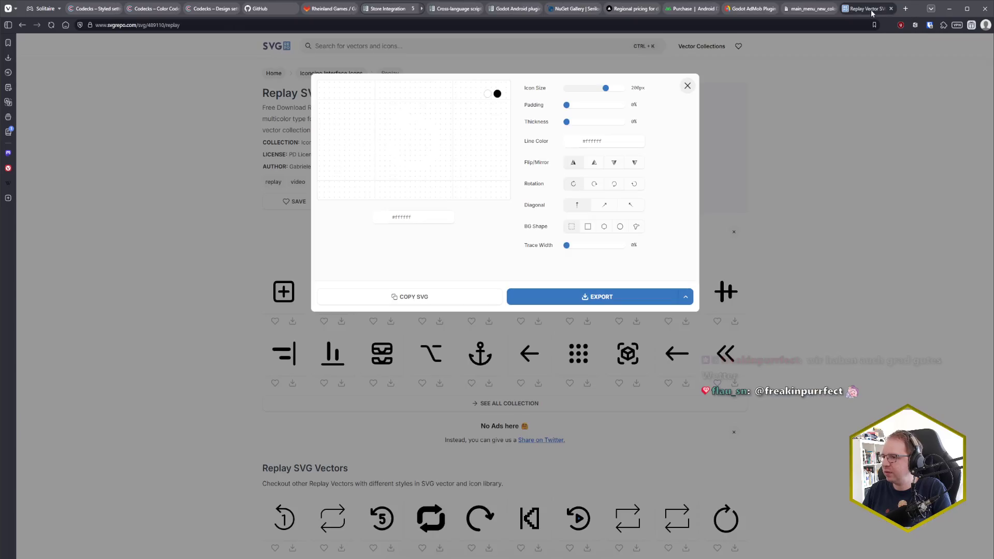
middle_click(872, 10)
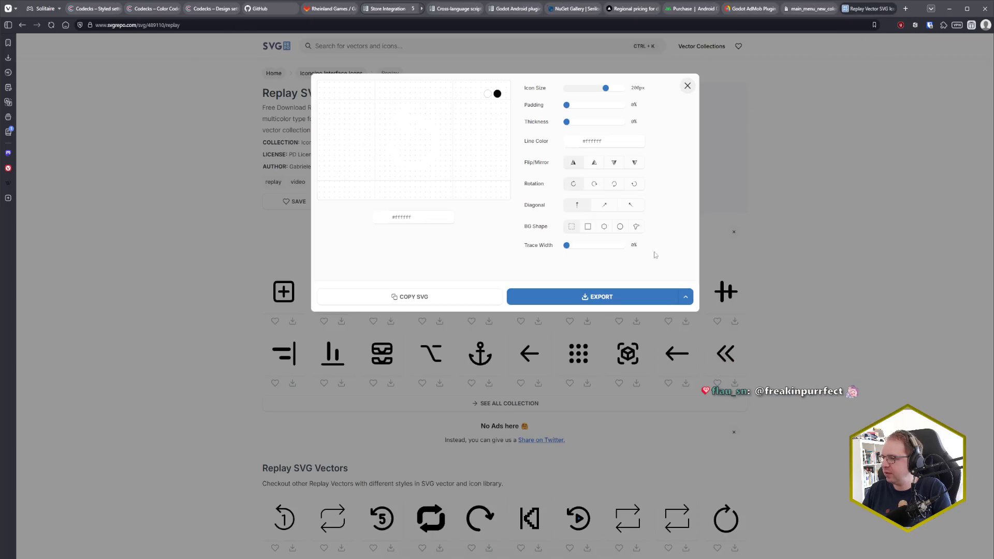
Close the SVG export dialog and then the Replay SVG Vector tab
click(688, 86)
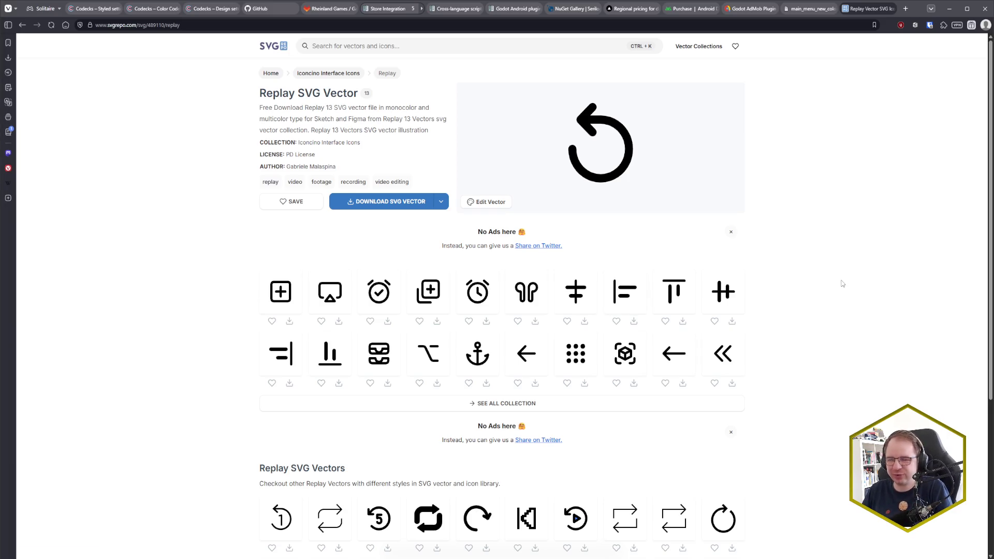
middle_click(867, 11)
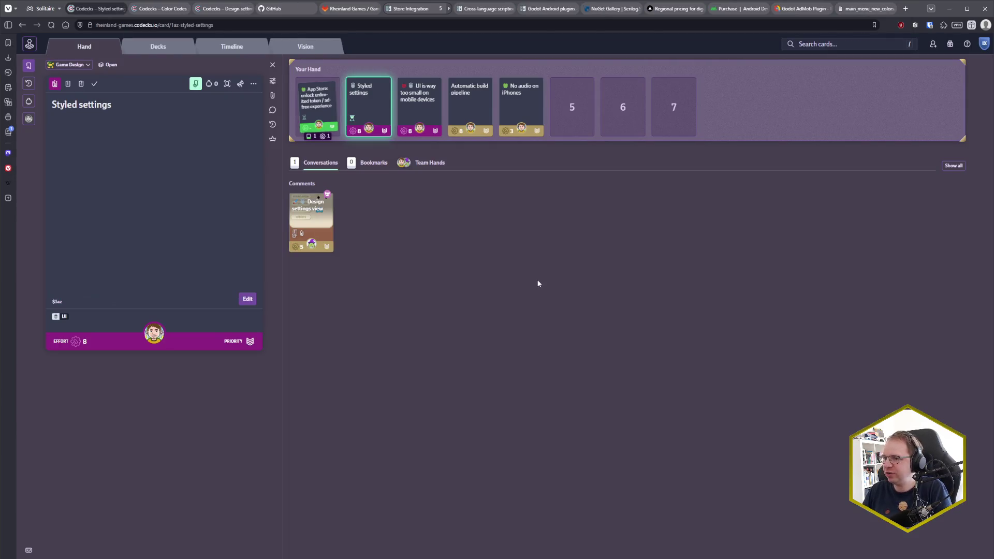
Mark the Styled settings card done and bring the Sirilitaire Klondike (DEBUG) window to the front
click(95, 83)
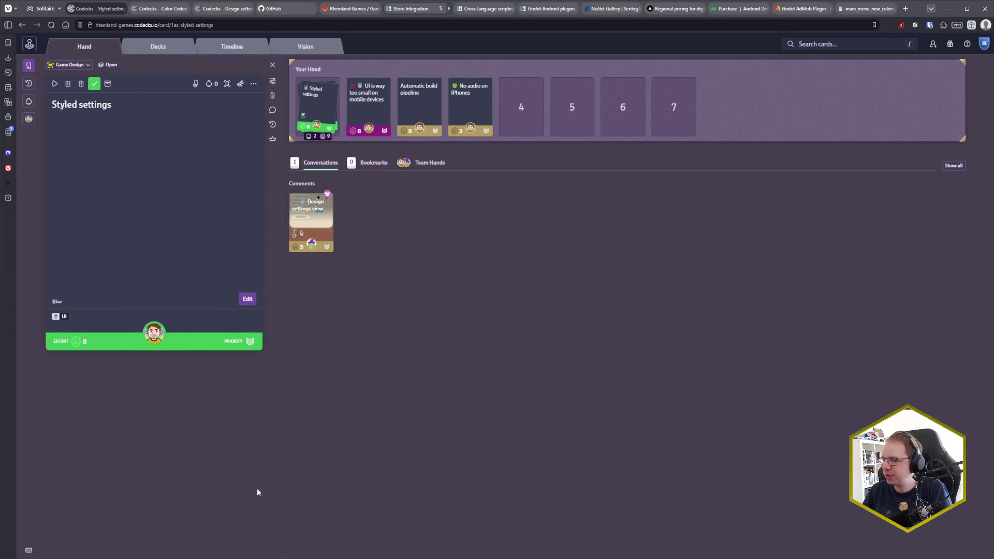
mouse_move(103, 557)
click(125, 539)
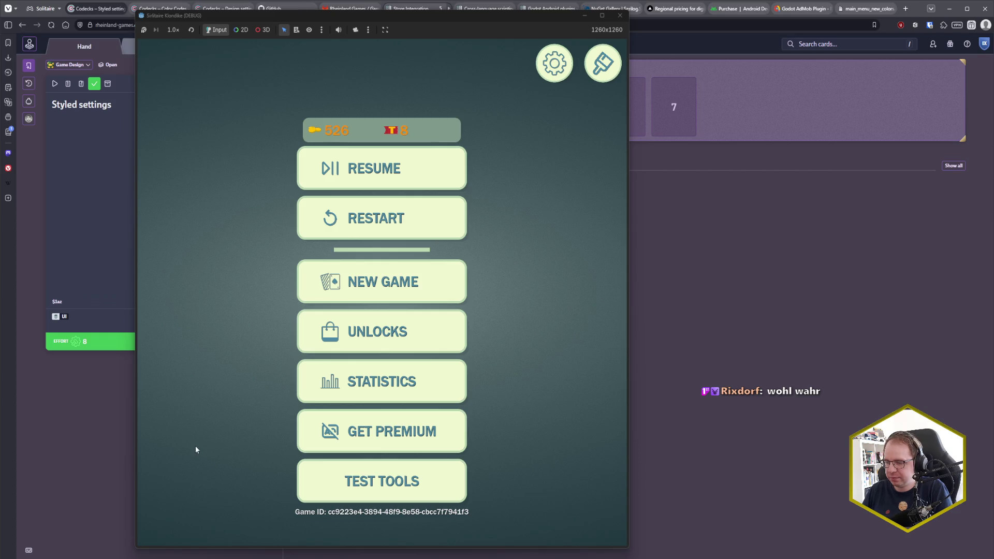
Move the game window aside, switch to the Godot editor, and save and relaunch with F5
drag(387, 15, 526, 12)
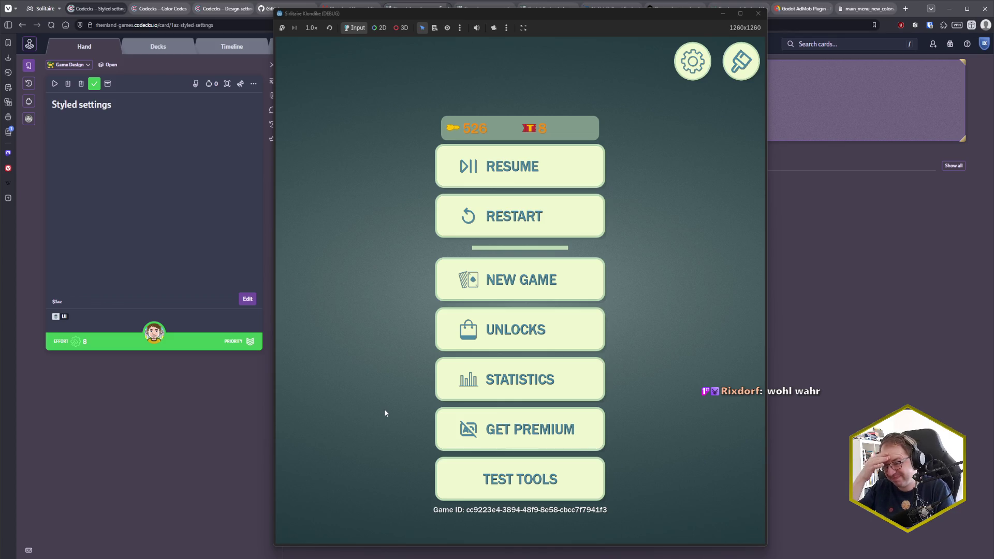
mouse_move(104, 551)
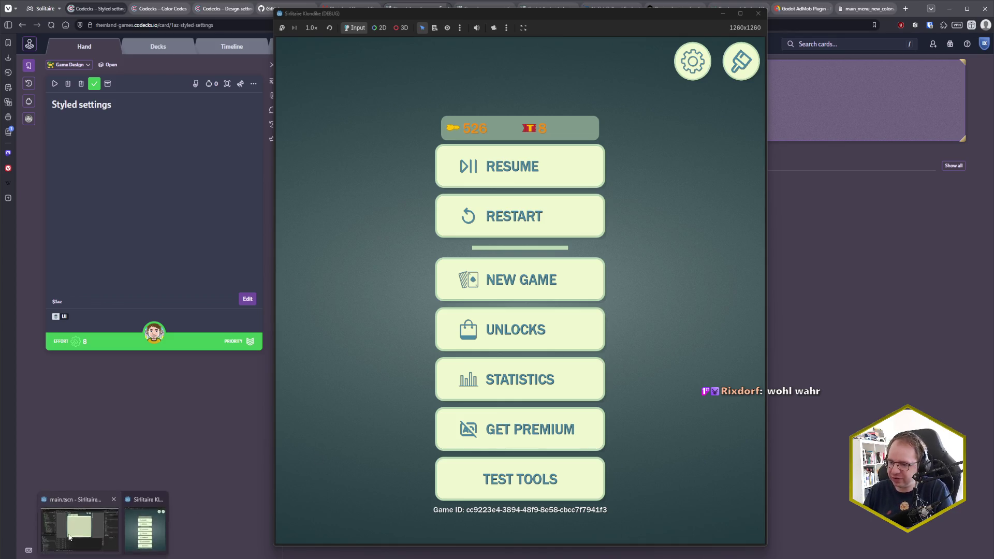
click(145, 528)
key(F5)
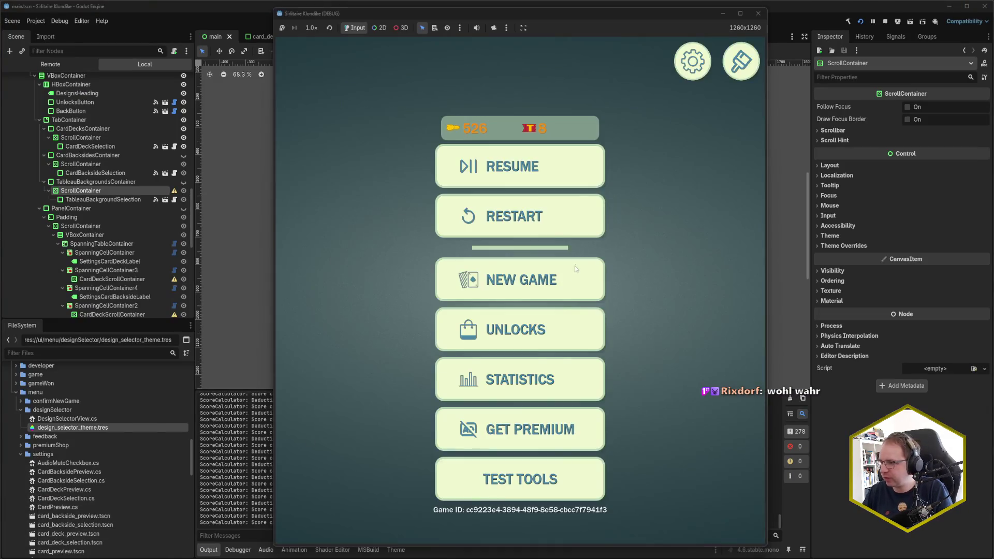
Go through Unlocks and settings back to the main menu, then open the Designs screen
click(528, 341)
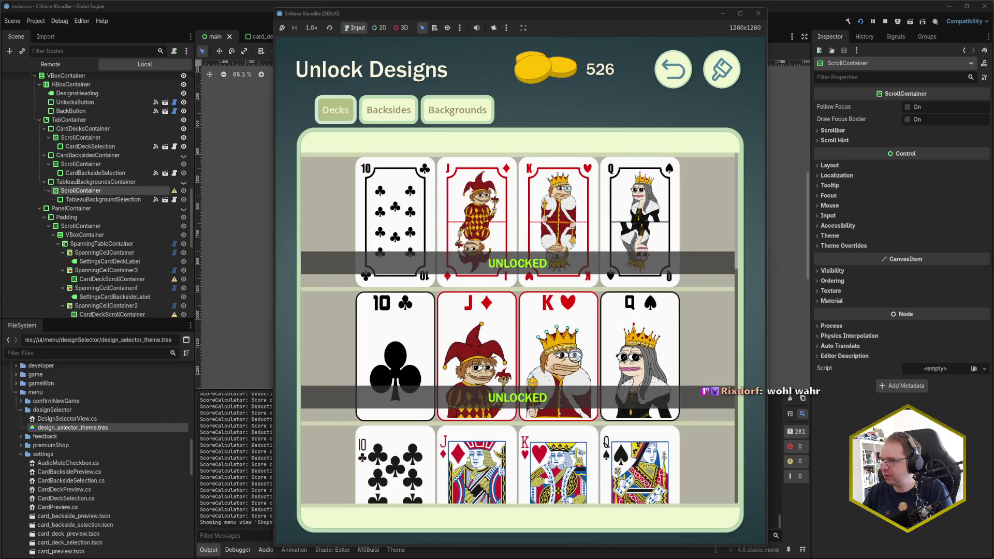
click(722, 69)
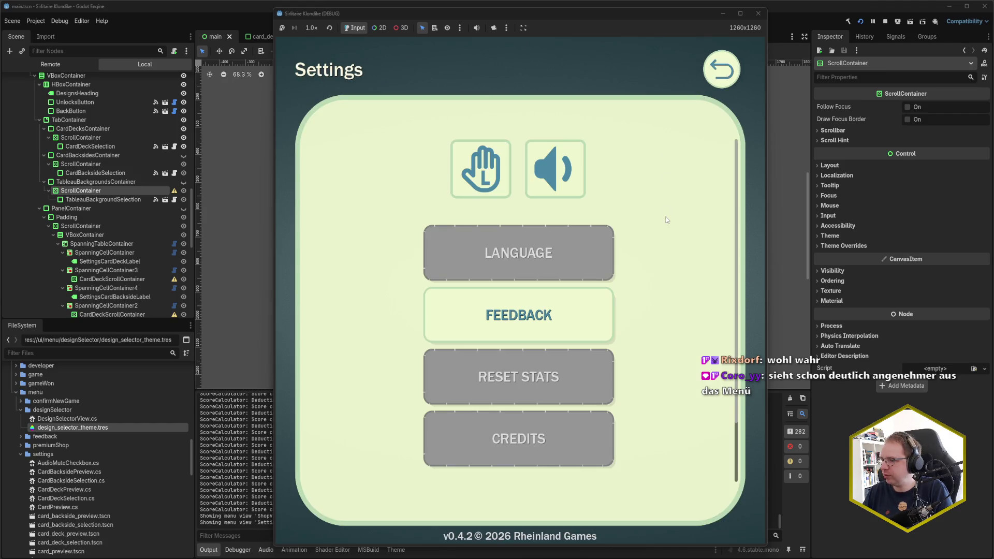
click(721, 69)
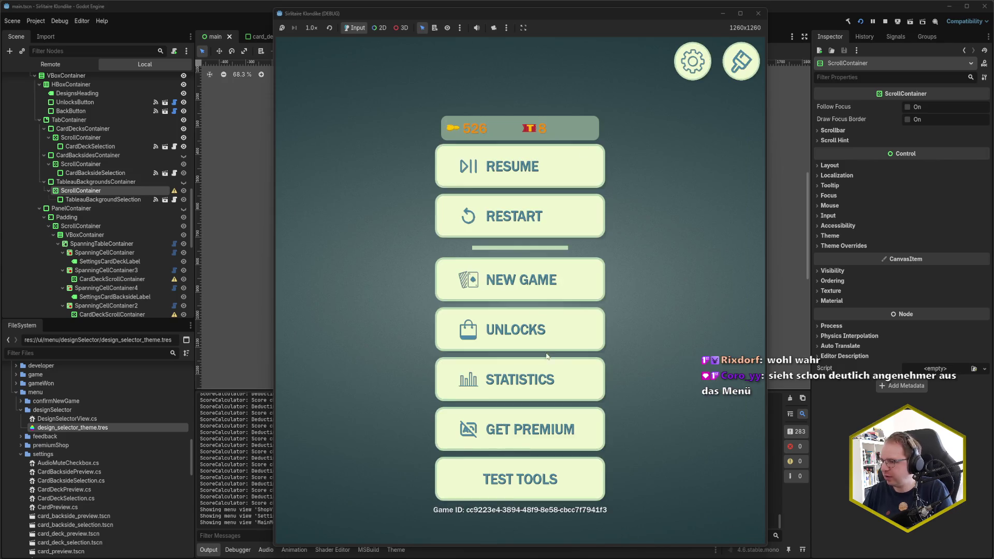
click(740, 62)
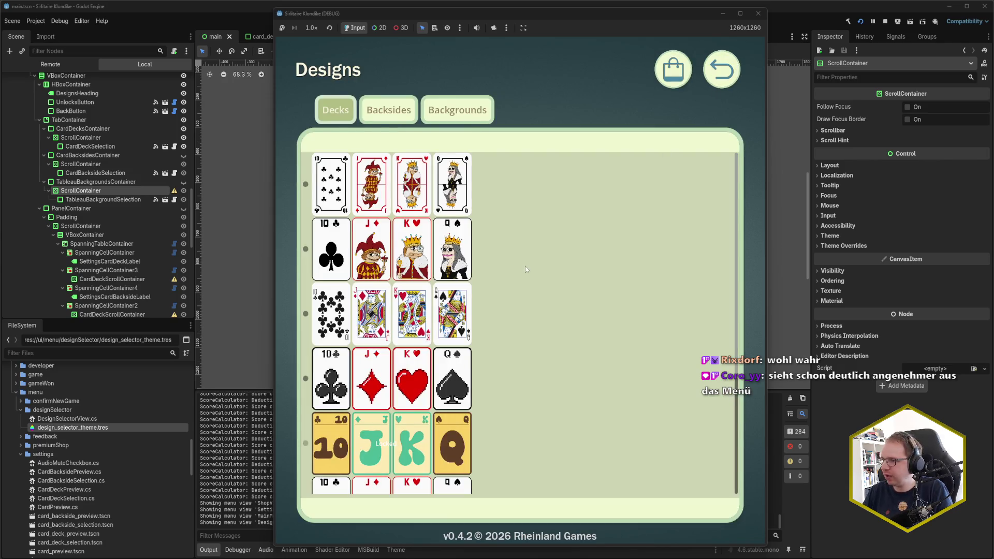
scroll(525, 266, down, 3)
scroll(525, 266, up, 3)
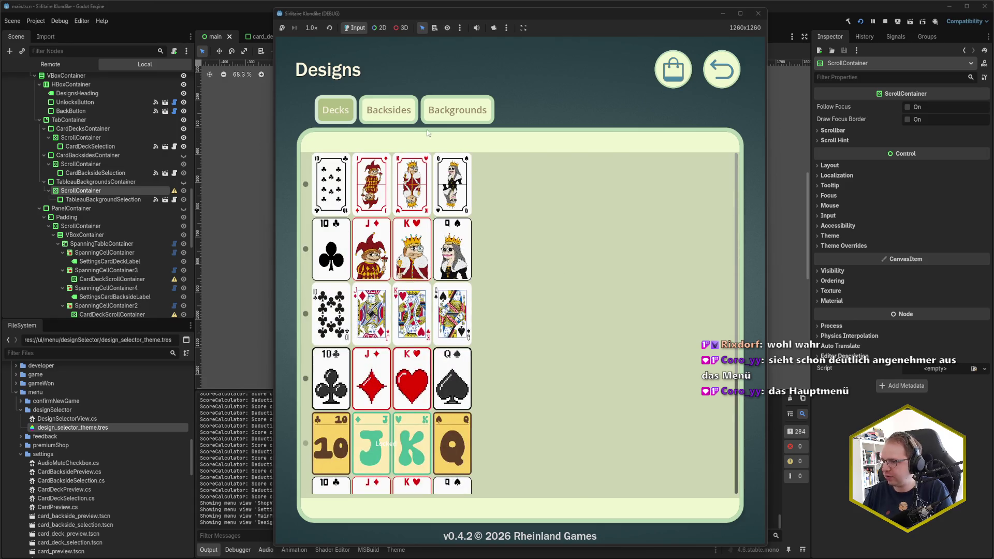
click(401, 110)
click(446, 112)
click(391, 111)
click(347, 111)
click(388, 110)
click(450, 110)
click(393, 110)
click(342, 110)
click(410, 115)
click(337, 111)
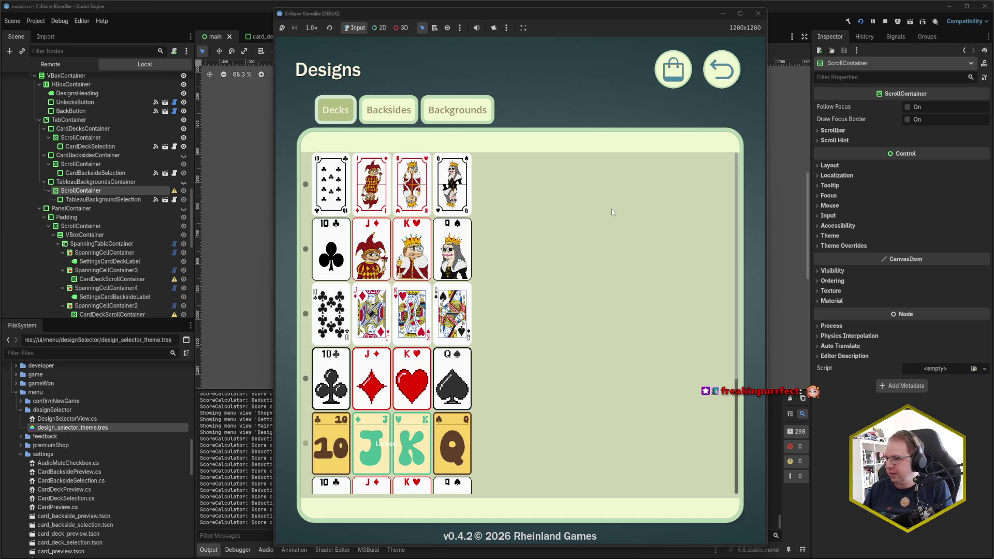
click(381, 115)
click(456, 111)
key(Left)
key(Left)
click(443, 119)
click(405, 120)
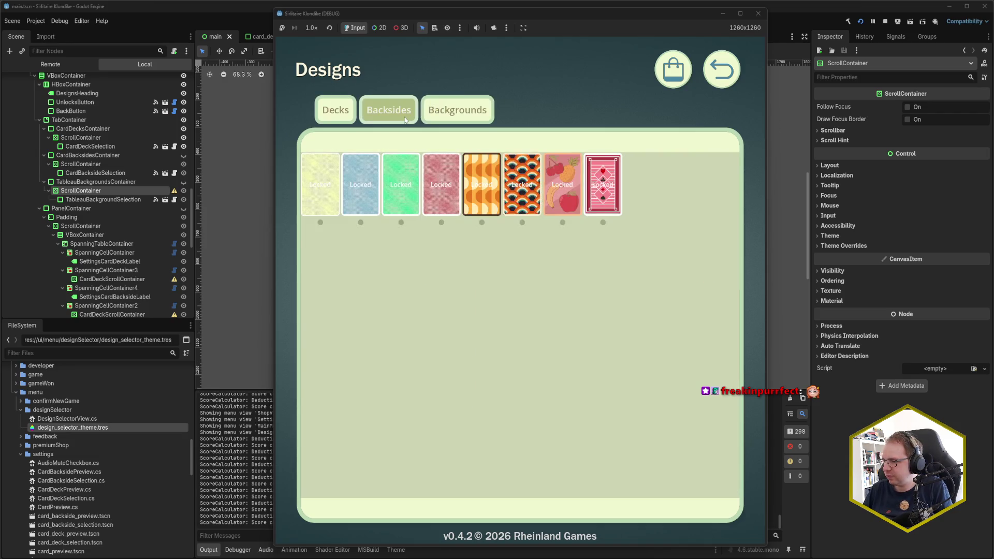
key(Left)
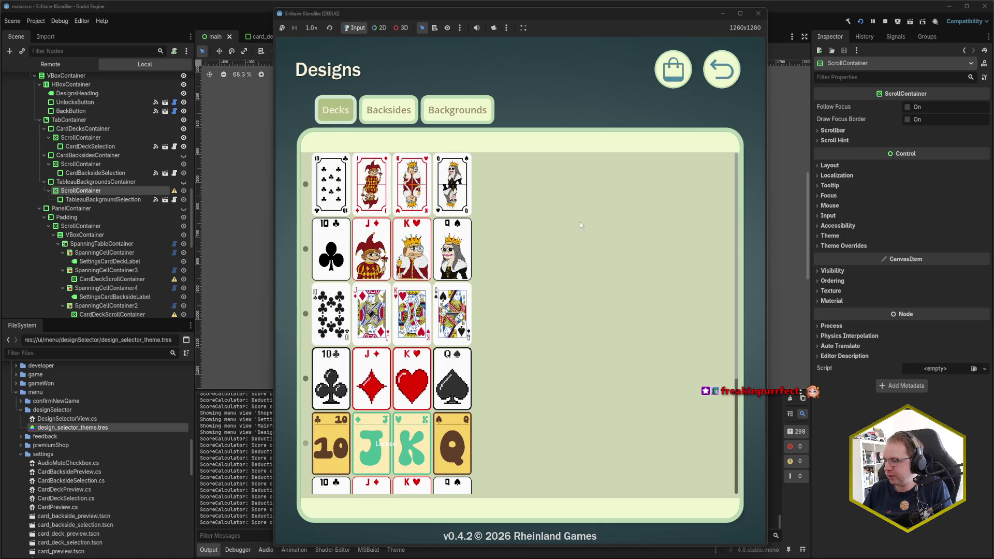
scroll(583, 280, down, 3)
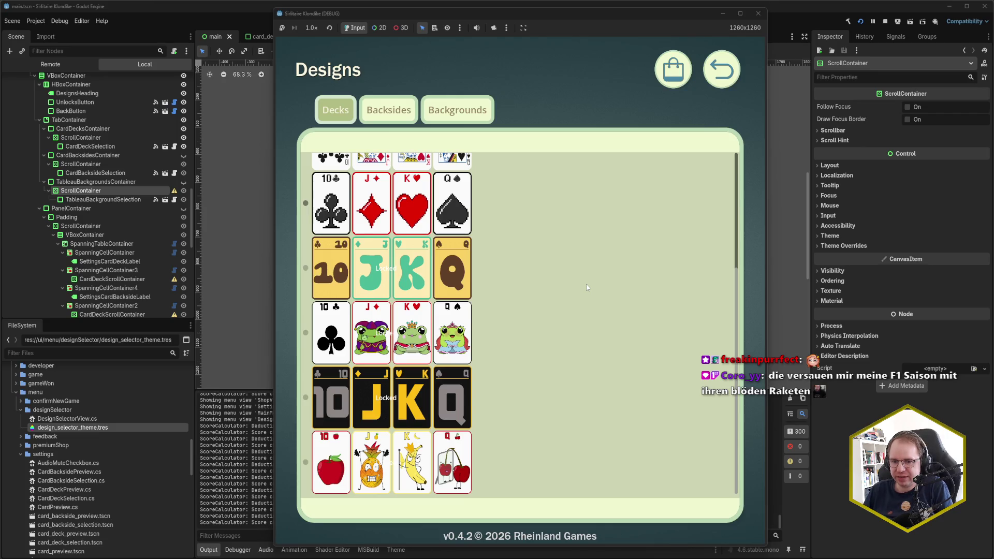
scroll(587, 287, up, 3)
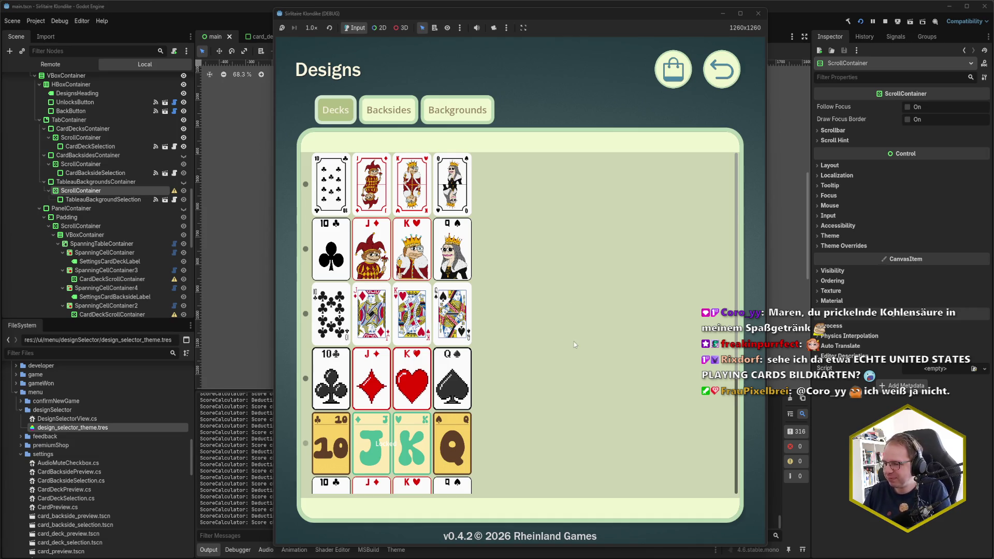
Scroll the Decks list and select the first deck's radio button as the active design
scroll(561, 356, down, 3)
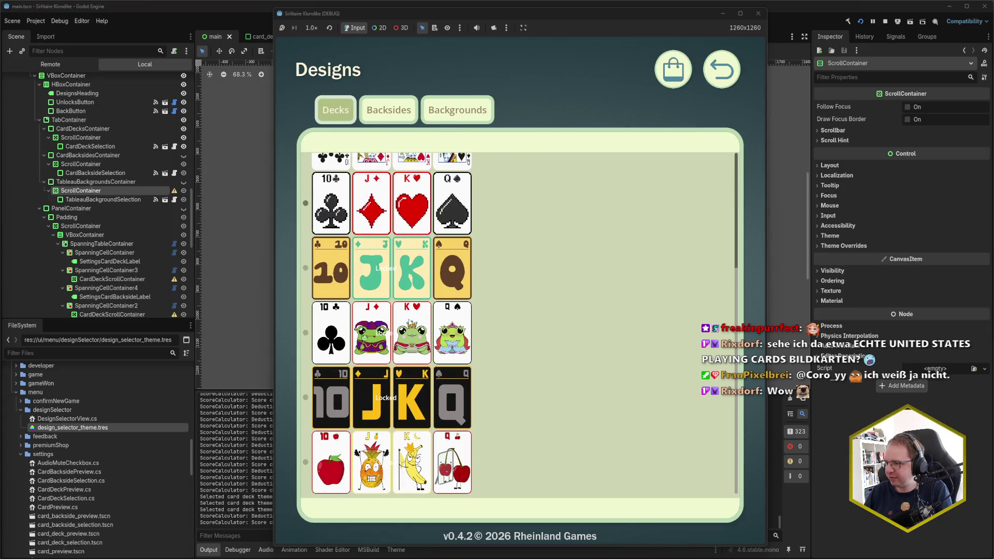
scroll(409, 321, up, 3)
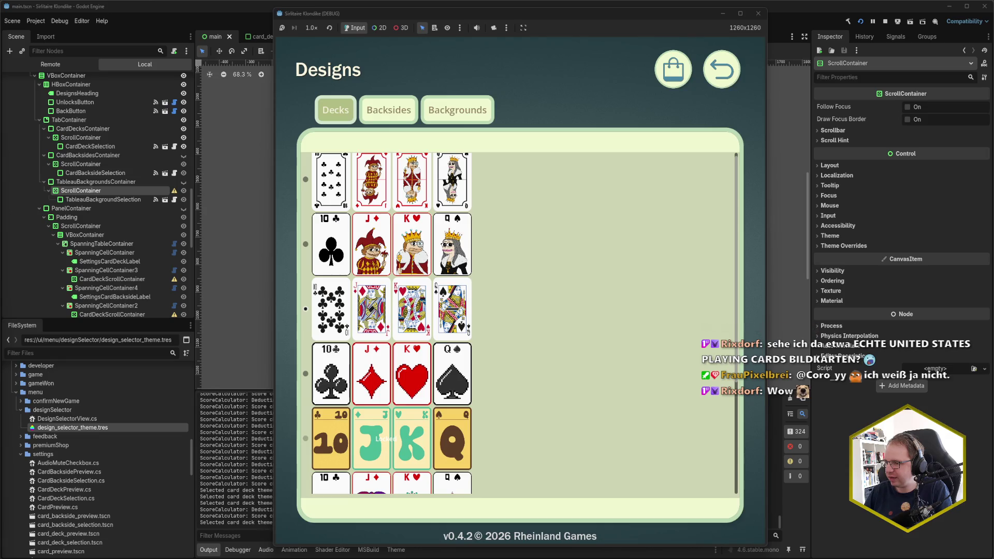
scroll(546, 330, up, 1)
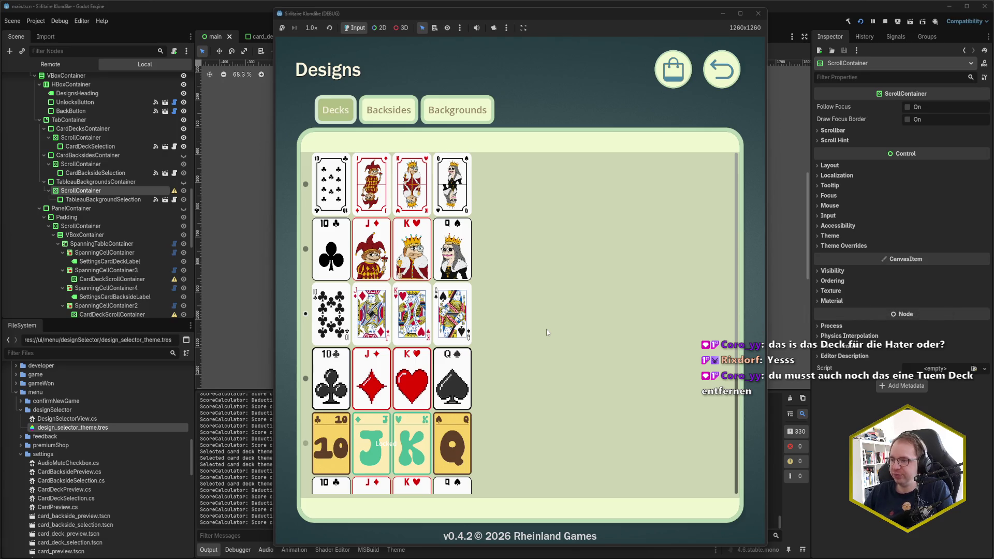
click(514, 184)
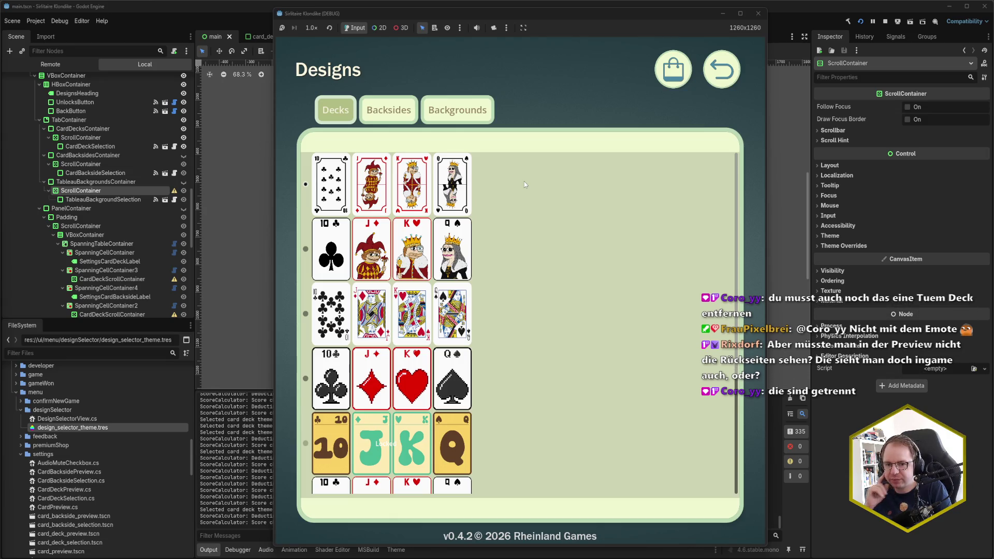
Switch between the Backsides and Decks tabs several times, then open the shop for unlocking designs
click(376, 99)
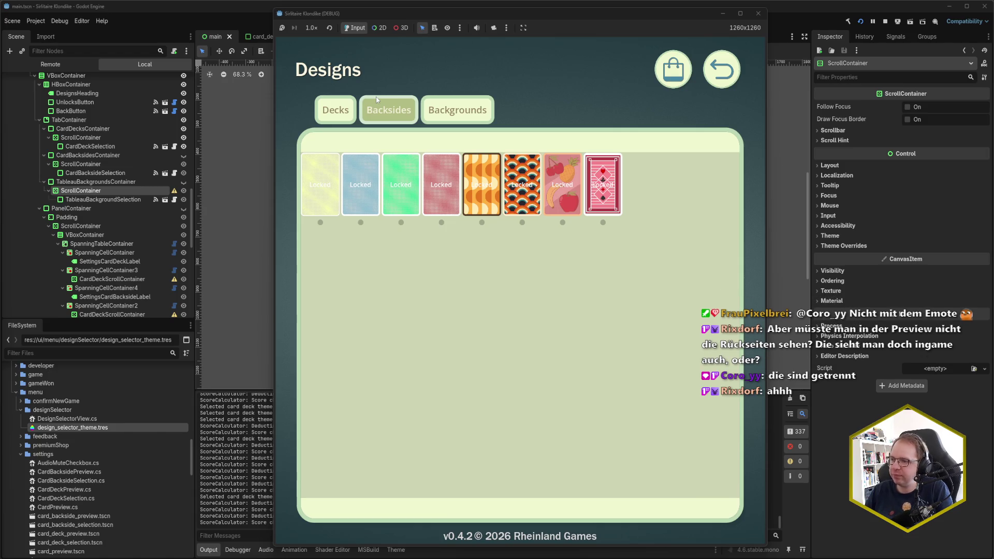
click(341, 112)
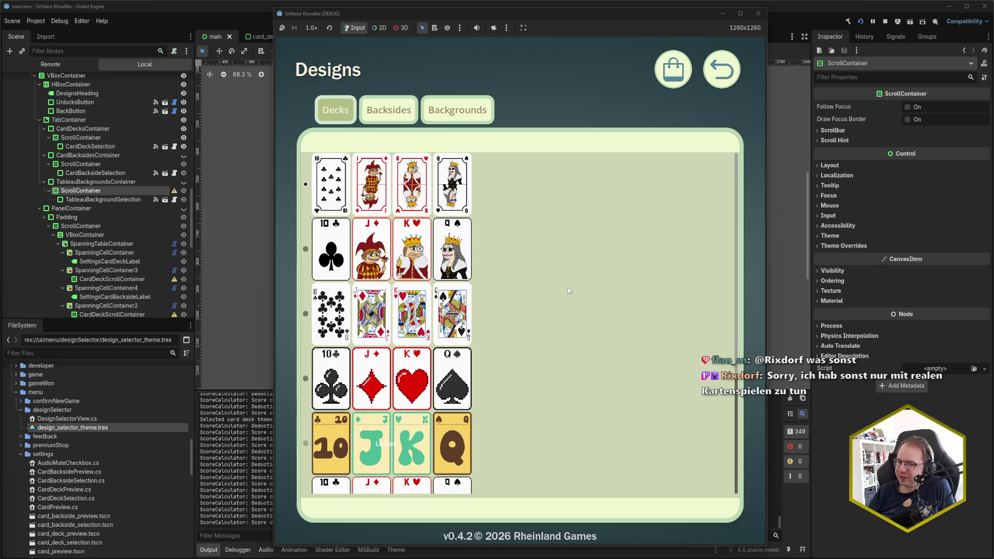
scroll(537, 297, down, 5)
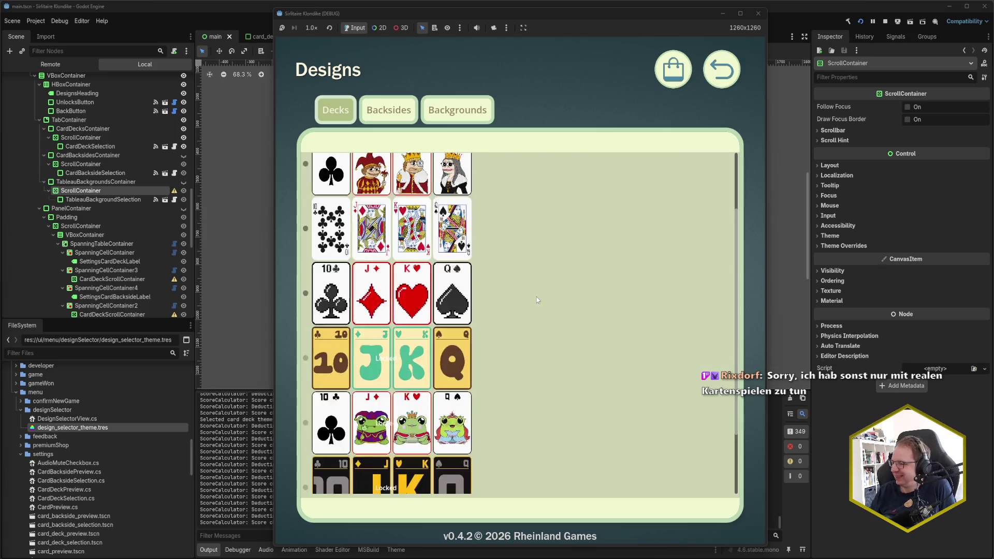
scroll(536, 297, up, 5)
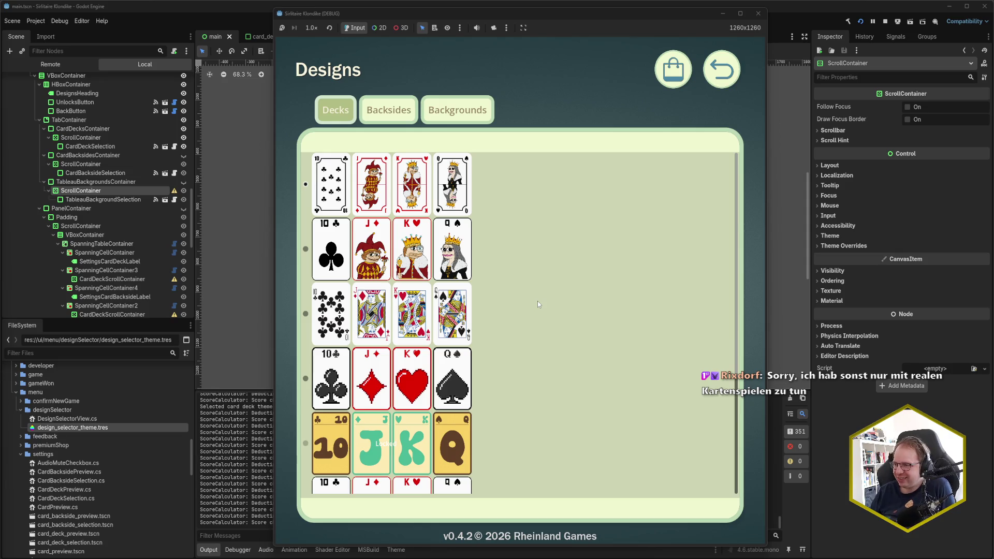
click(379, 111)
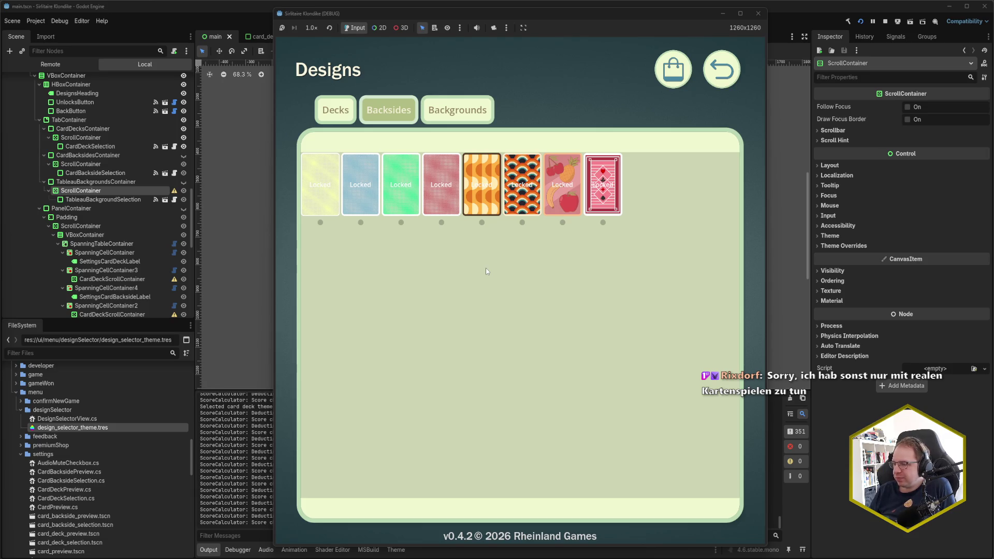
click(335, 110)
click(378, 112)
click(335, 110)
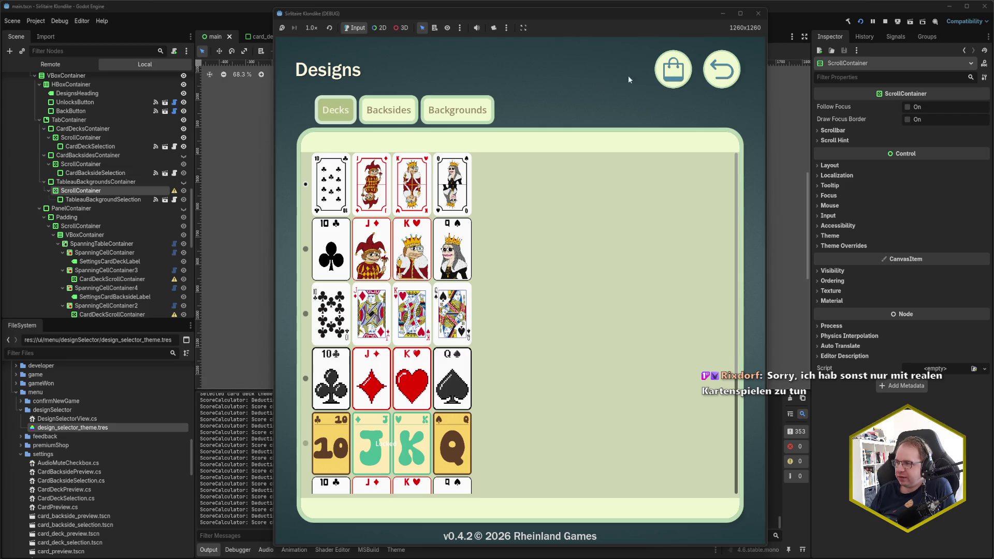
click(659, 75)
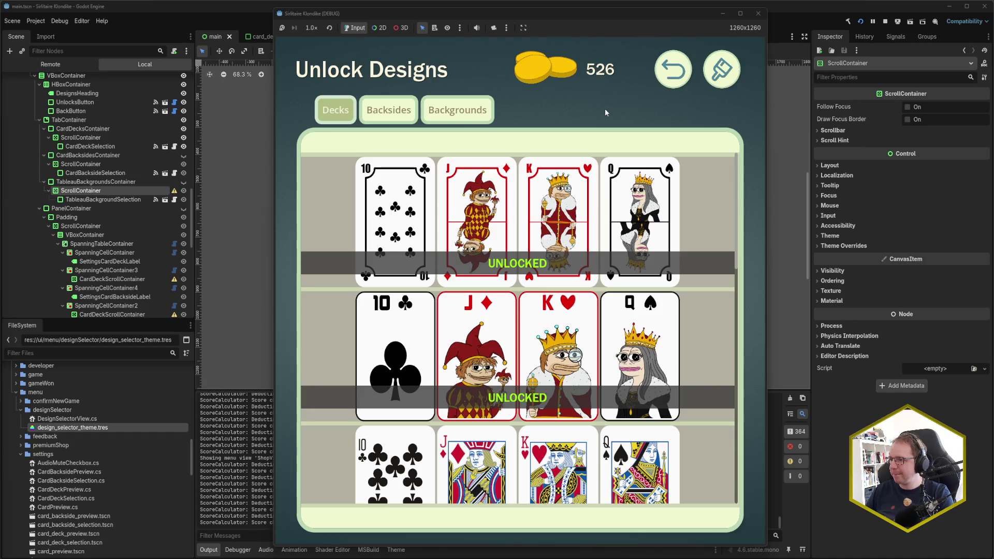
Move between the game's main menu, Designs, Unlock Designs shop and settings screens
click(660, 78)
click(744, 67)
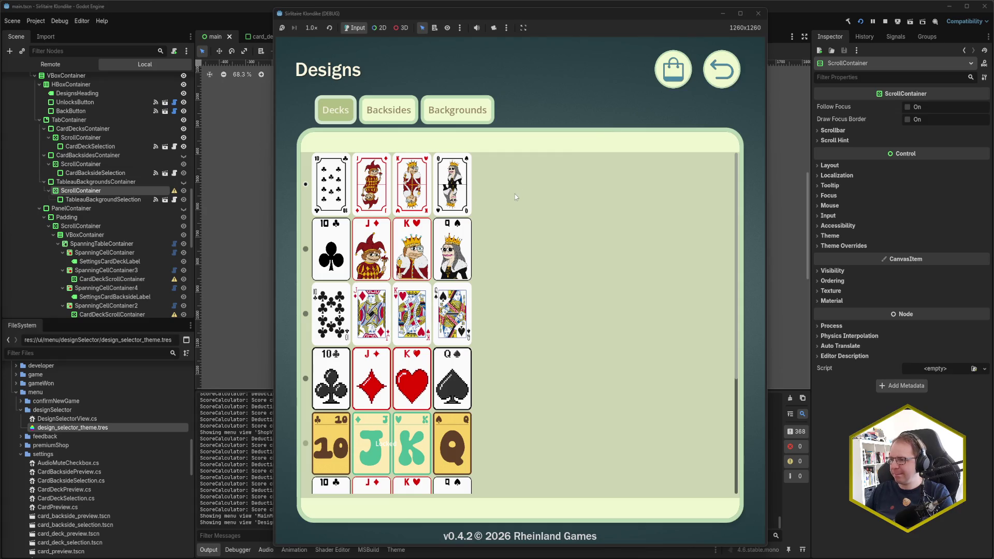
click(672, 73)
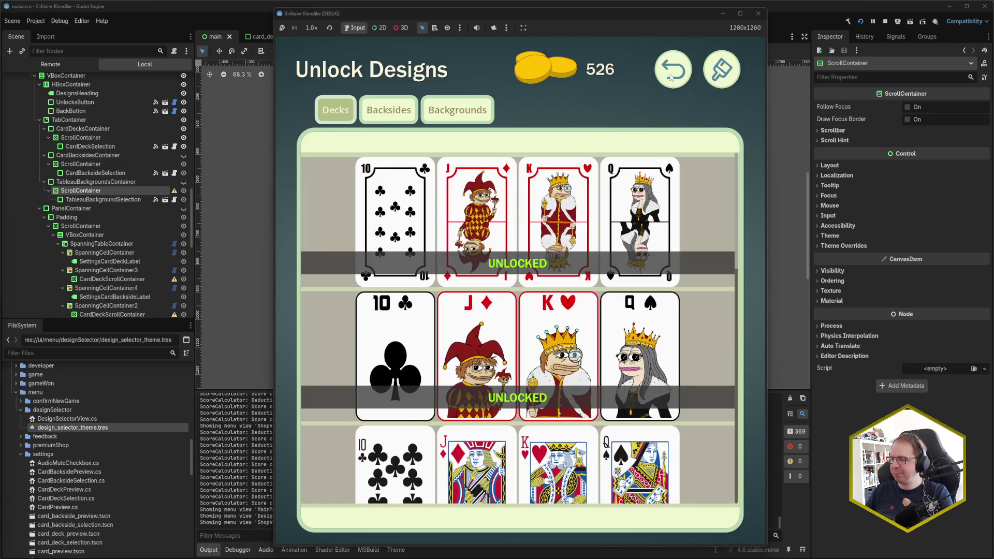
click(721, 76)
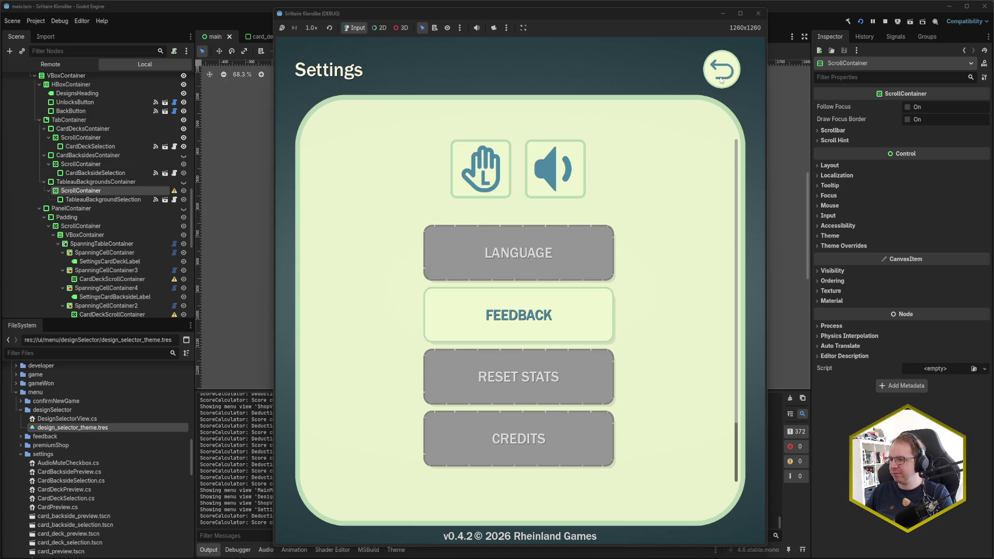
click(720, 79)
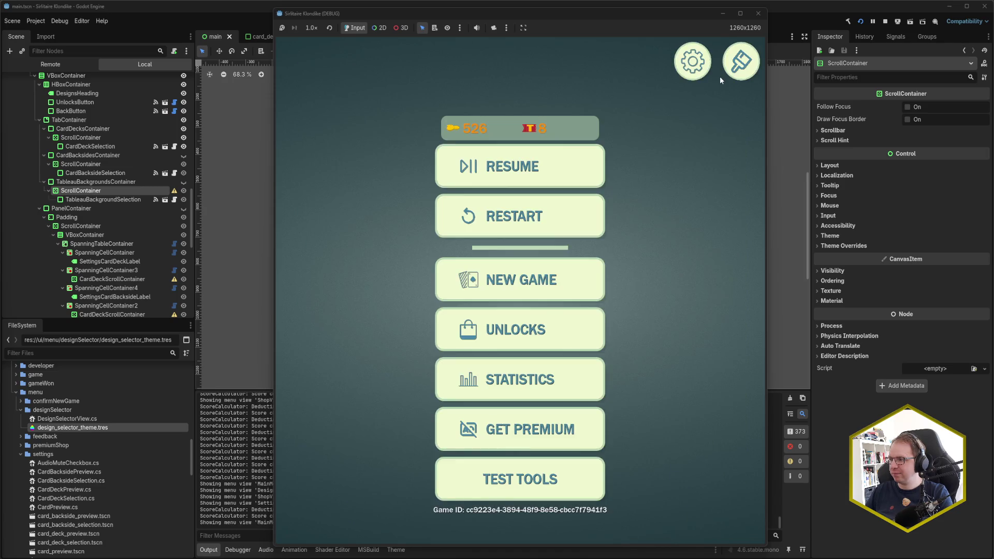
click(702, 74)
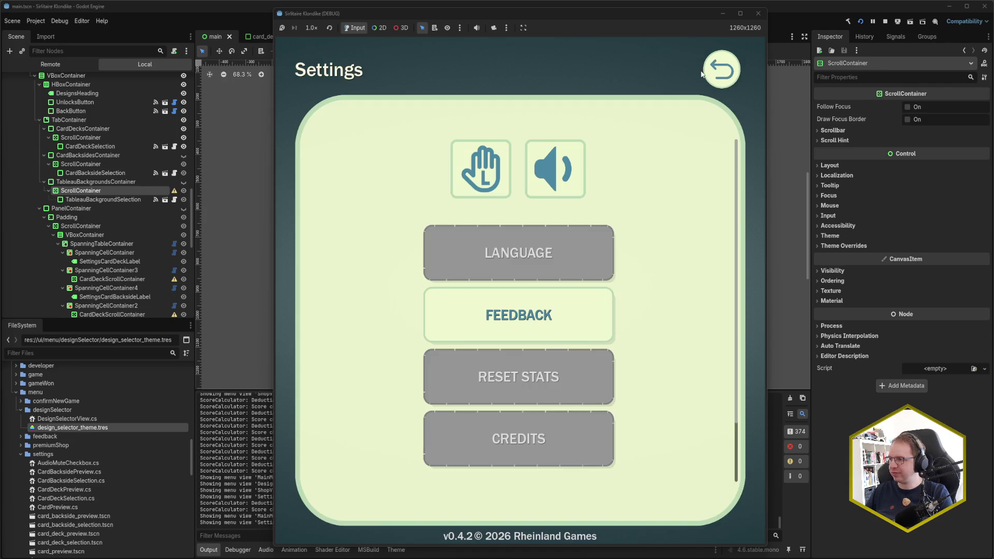
Pass back through the shop and settings to the main menu, then open Designs
click(740, 64)
click(741, 64)
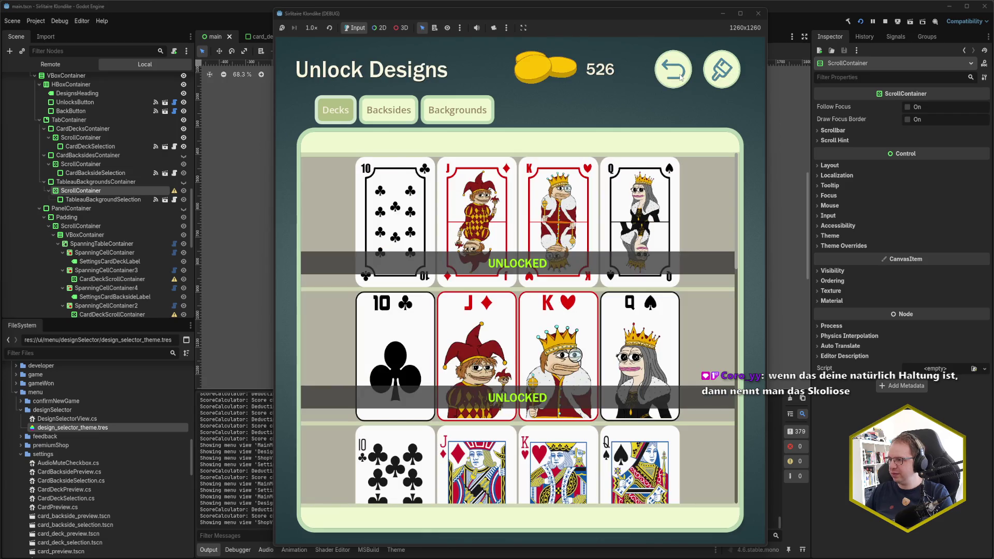
click(681, 77)
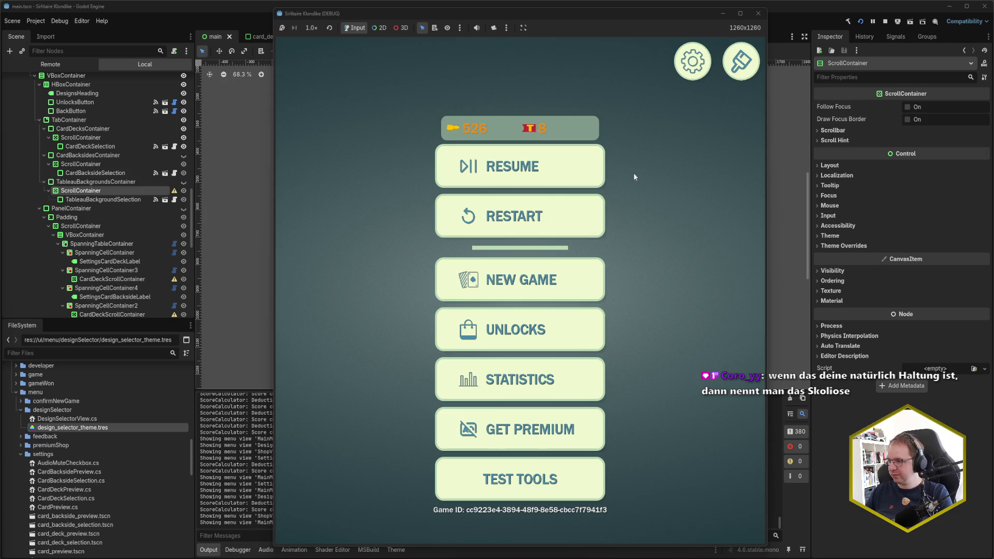
click(573, 326)
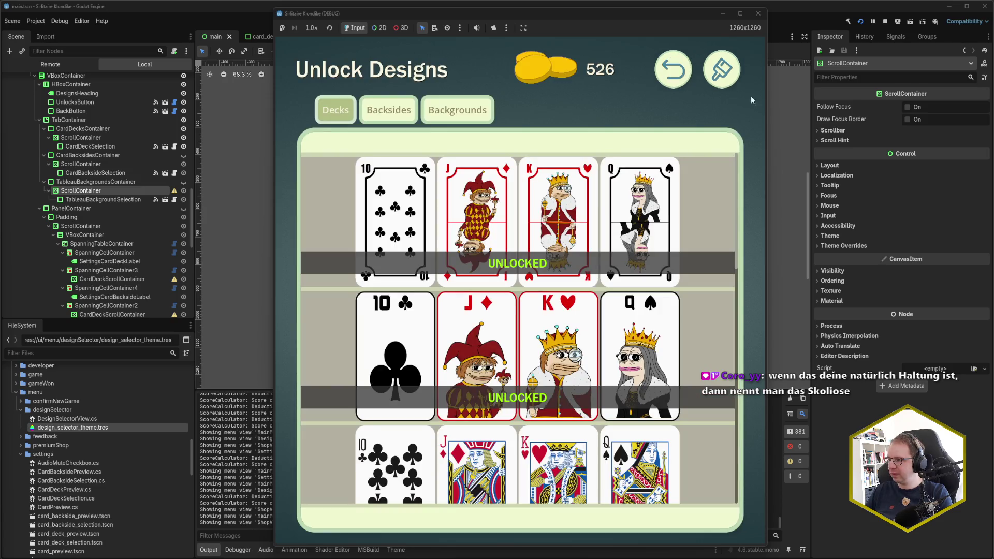
click(724, 67)
click(727, 71)
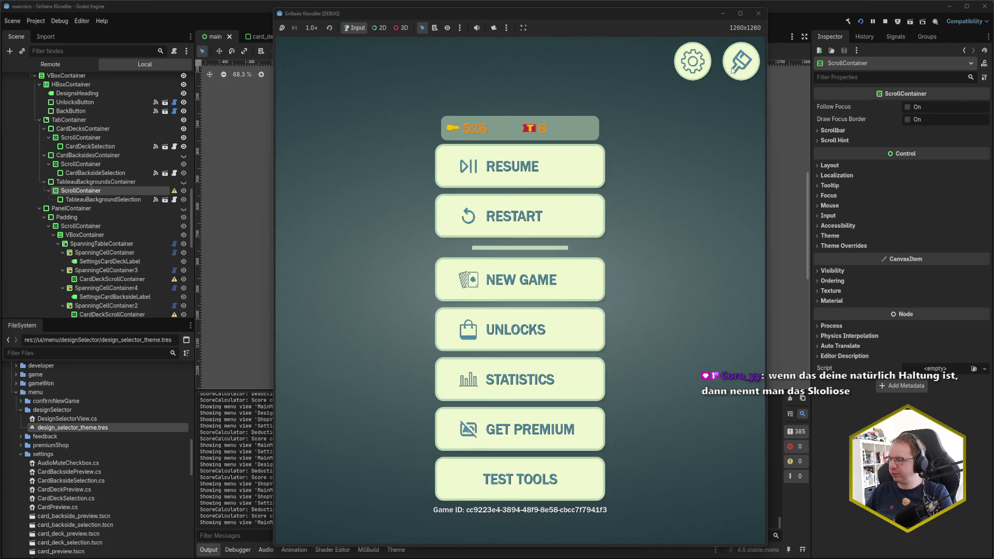
click(727, 66)
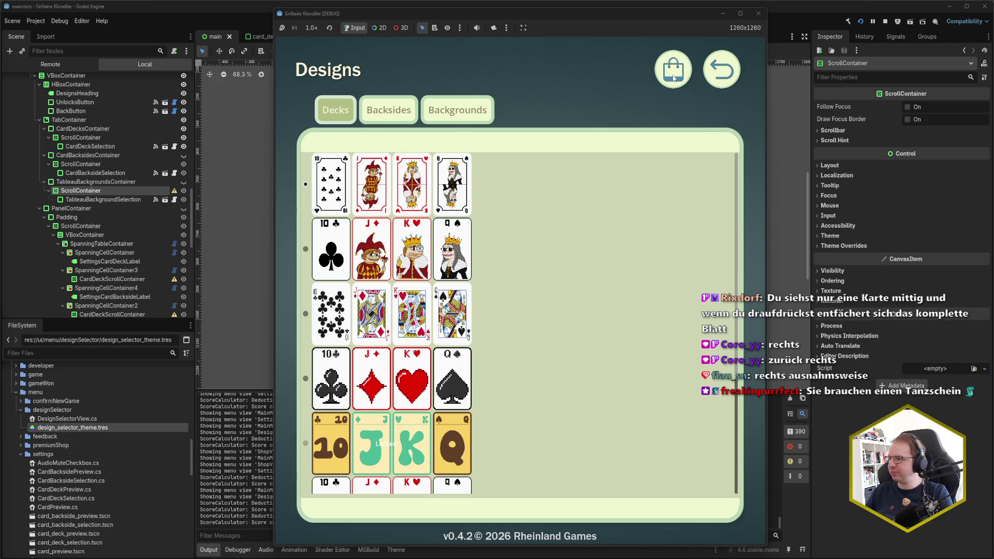
Switch from Designs to the Unlock Designs shop, then close the running game
click(680, 75)
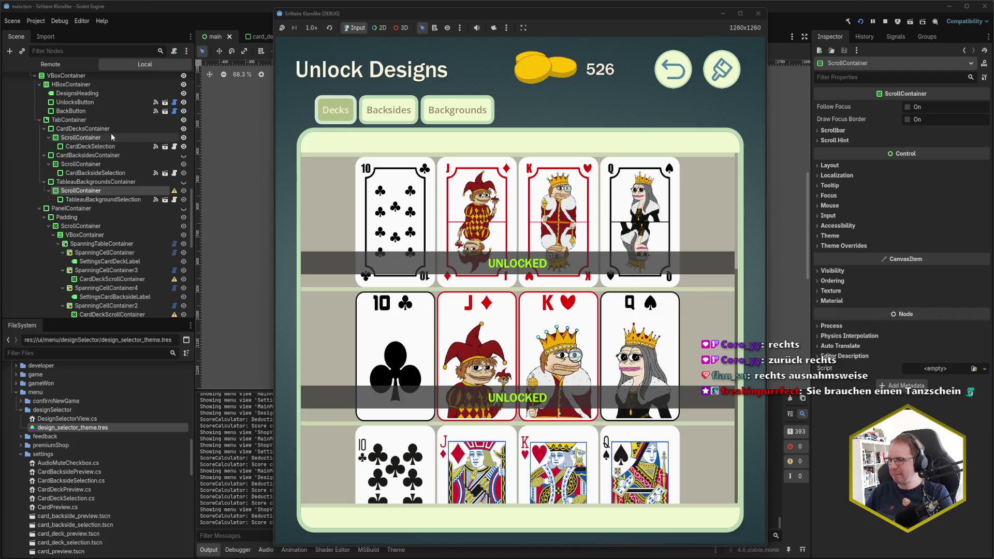
click(758, 13)
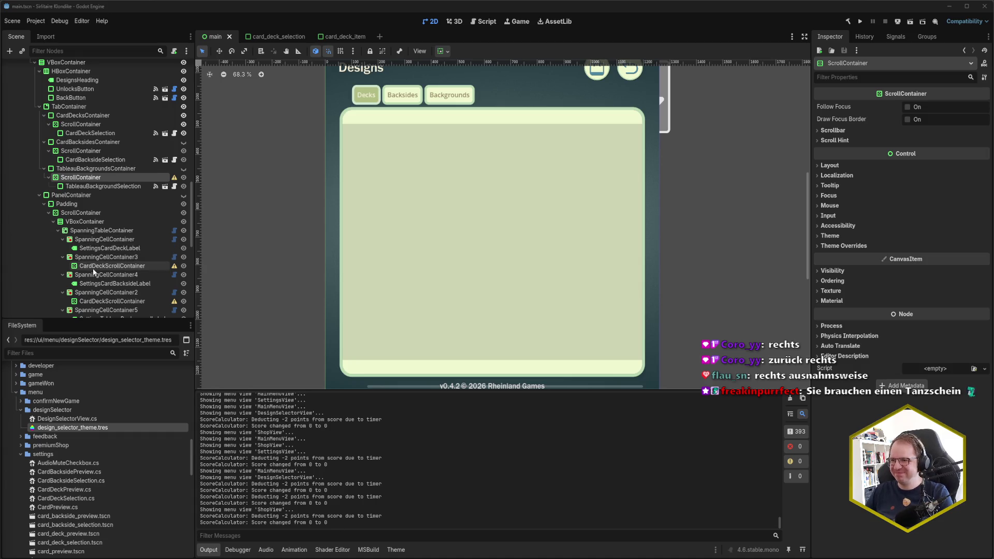
Expand ShopView's header container and move SettingsButton above BackButton
scroll(94, 259, up, 3)
scroll(95, 265, up, 3)
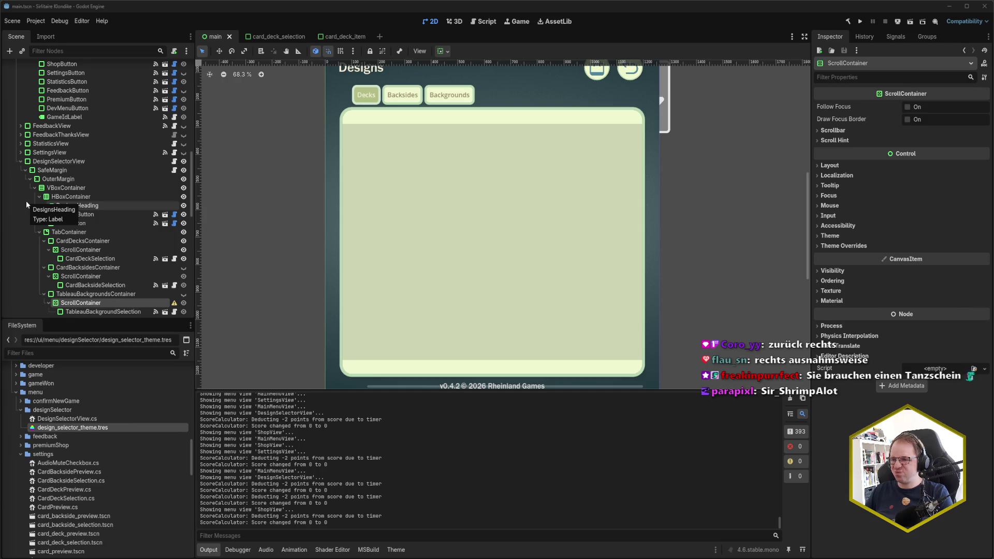
scroll(36, 183, down, 2)
scroll(35, 183, down, 15)
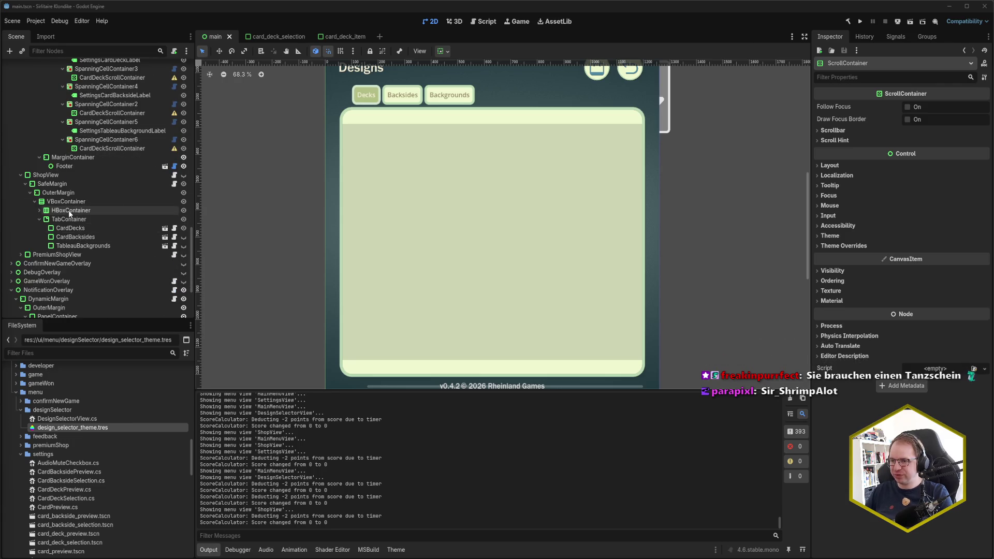
click(40, 210)
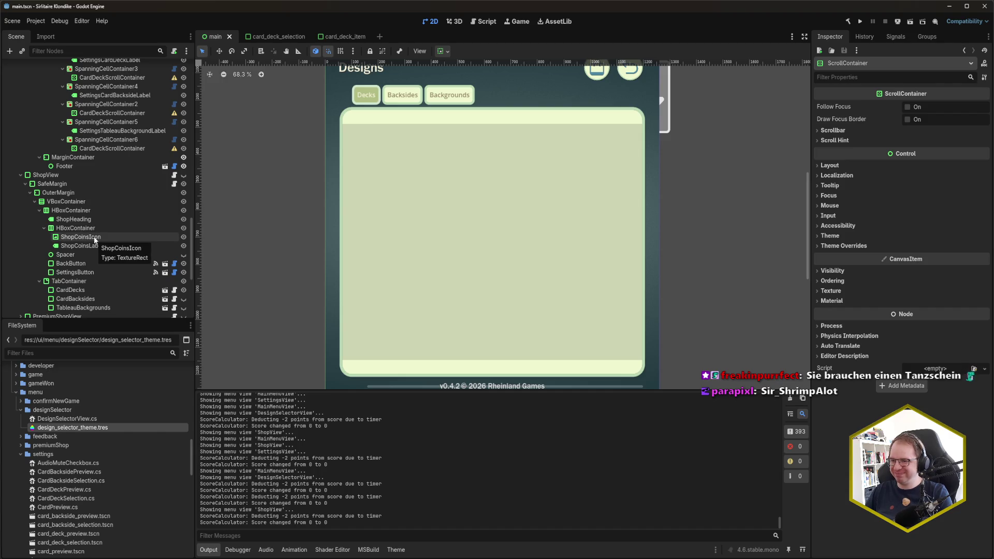
drag(76, 273, 80, 264)
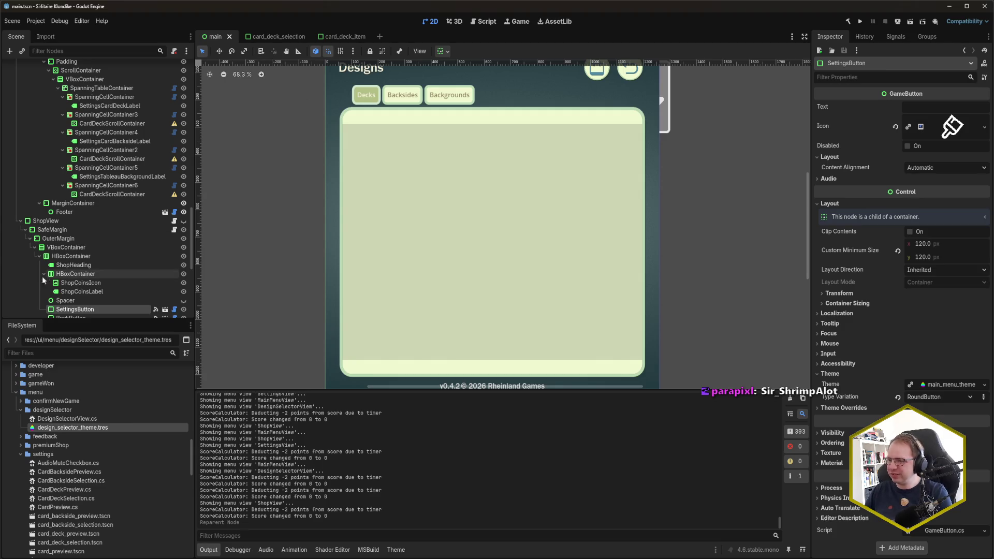
Rename SettingsButton to DesignSelectorButton
scroll(88, 280, down, 3)
click(81, 256)
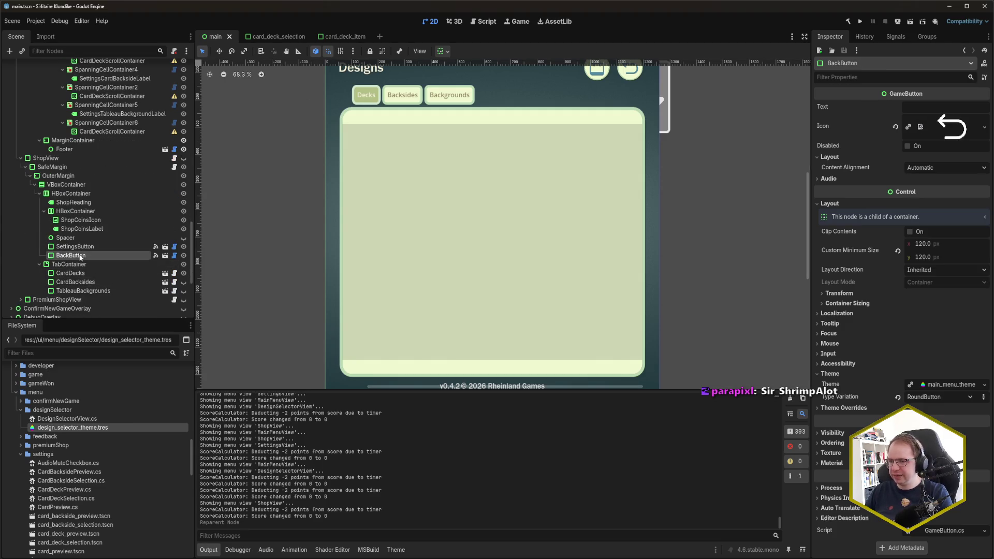
click(82, 248)
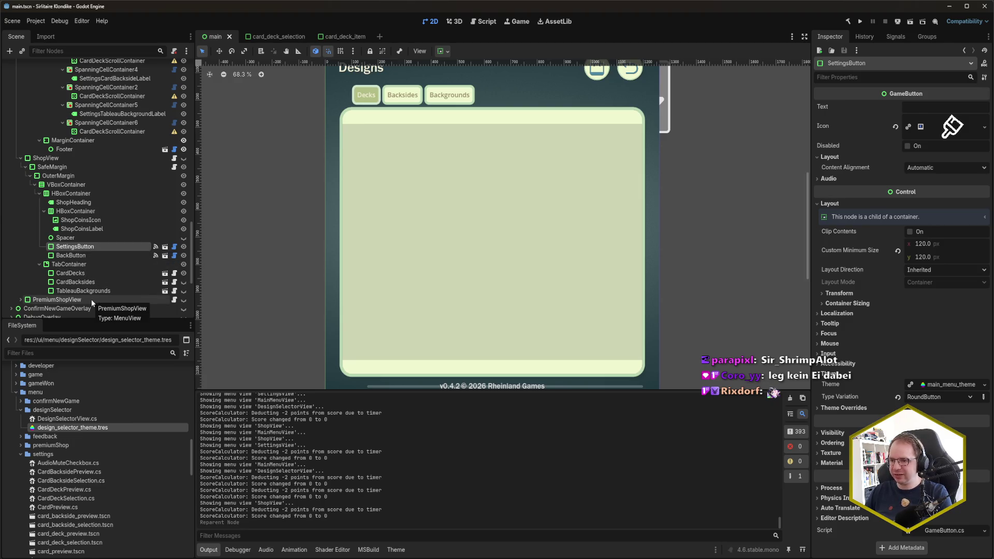
key(F2)
key(Left)
key(Delete)
key(Delete)
key(Delete)
text(DesignSelector)
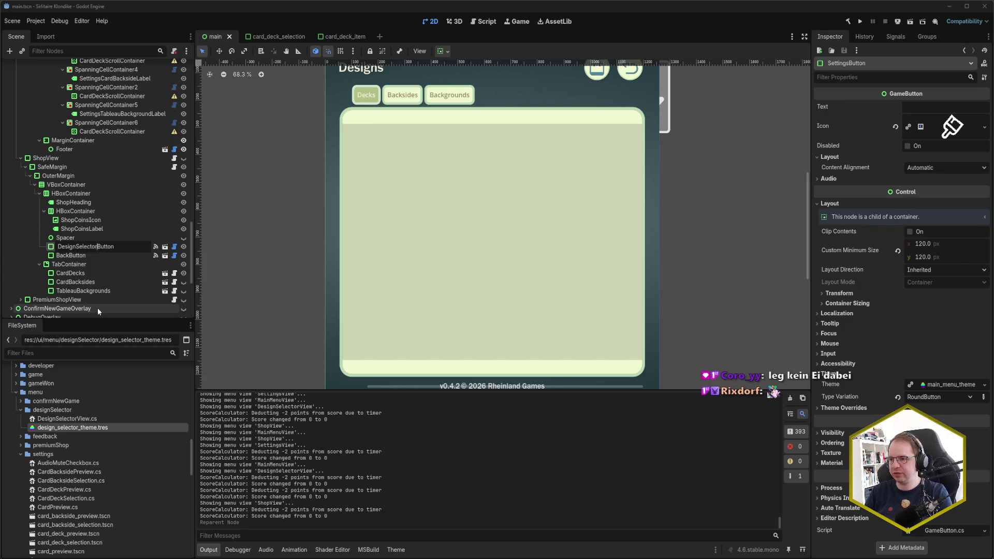
key(Return)
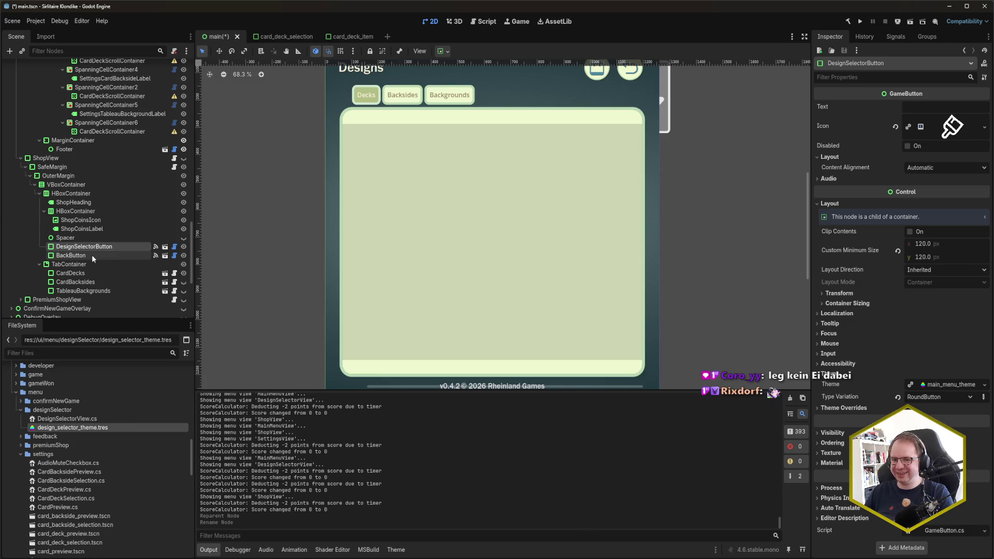
Rewire ButtonUp from OnSettingsButtonClicked to OnDesignSelectorClicked, save main.tscn, and run the game
key(ctrl+s)
click(893, 38)
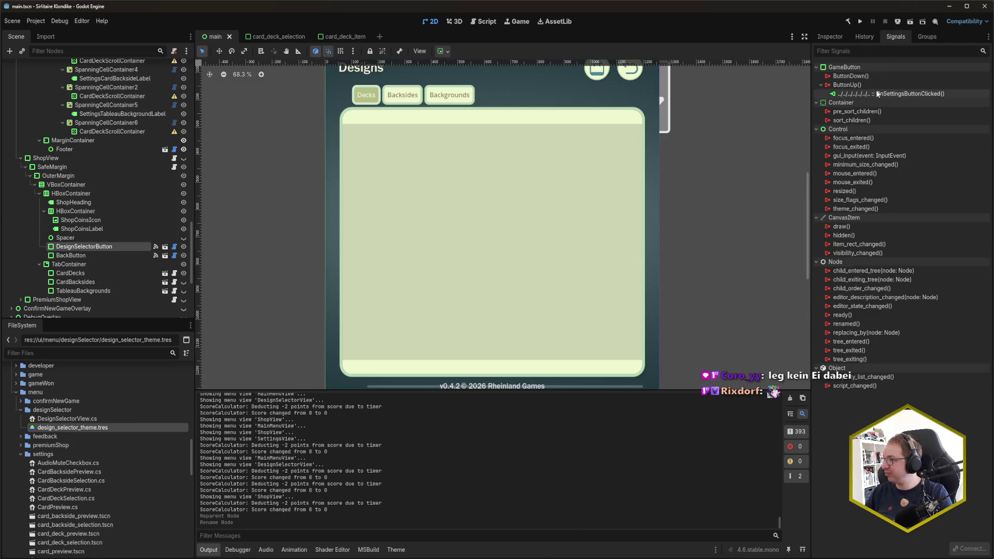
key(Delete)
double_click(859, 86)
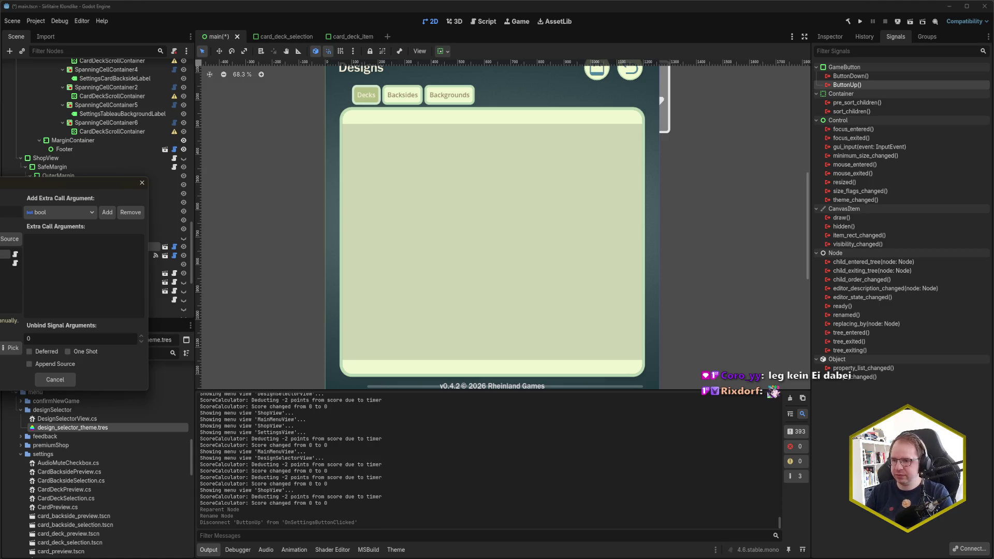
click(10, 348)
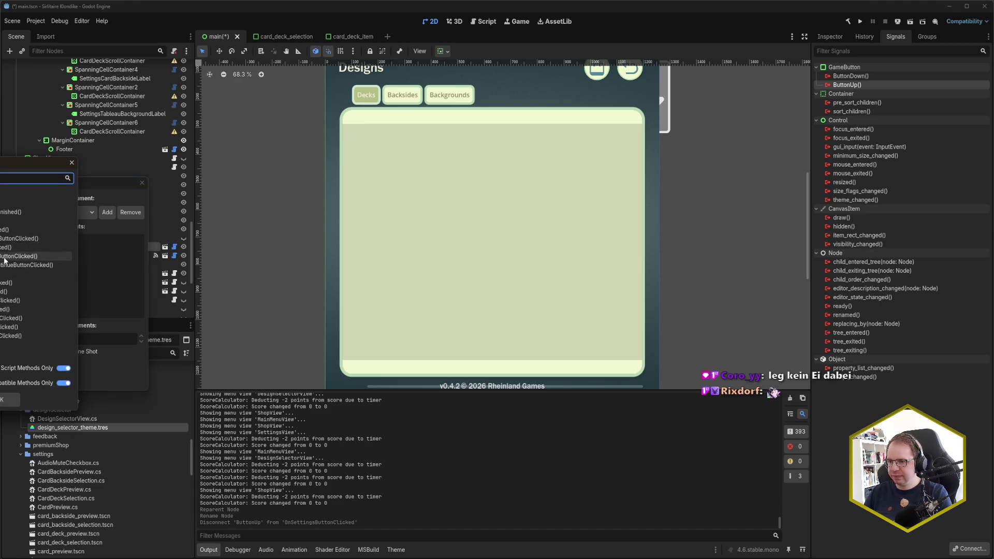
double_click(1, 233)
key(Return)
key(ctrl+s)
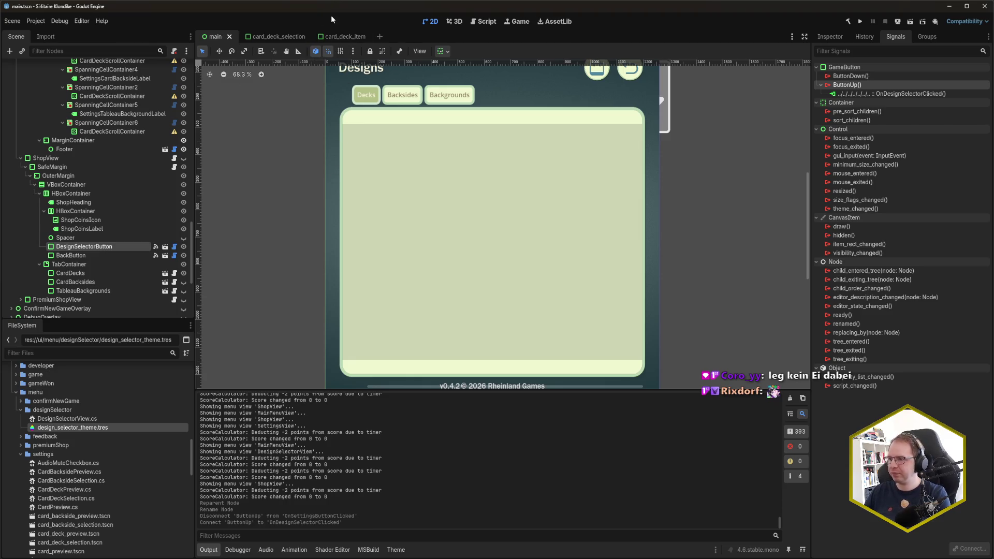
key(F5)
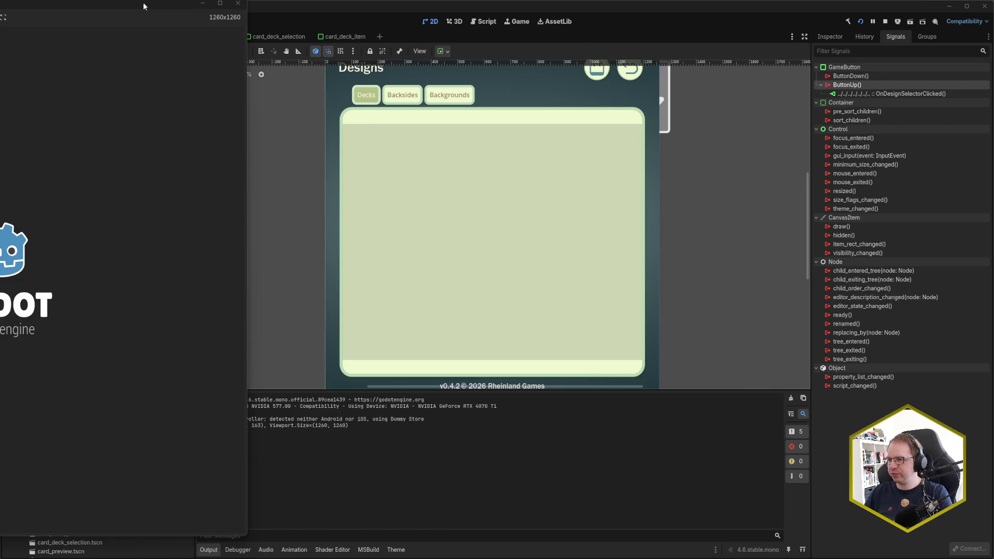
Center the game window, toggle repeatedly between the shop and Designs screens, then close the game
drag(143, 2, 502, 21)
click(511, 80)
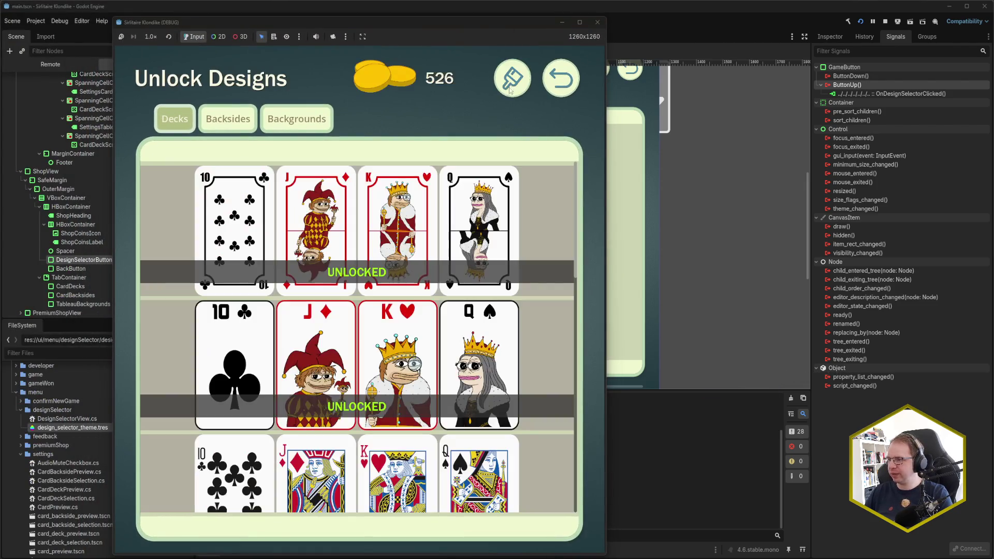
click(511, 83)
click(512, 84)
click(512, 86)
click(512, 85)
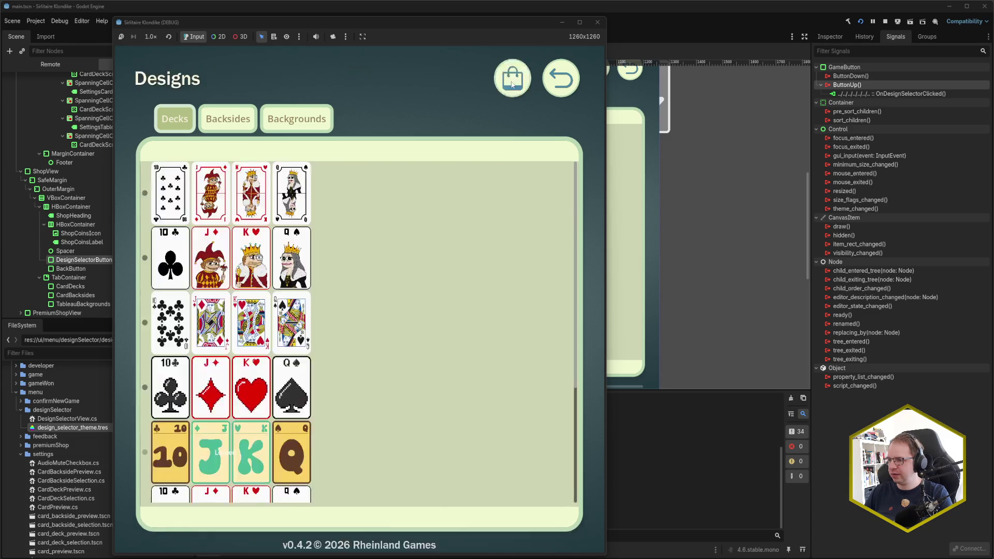
click(512, 84)
click(511, 84)
click(511, 84)
click(512, 84)
click(512, 85)
click(512, 84)
click(512, 84)
click(512, 84)
click(512, 84)
click(512, 84)
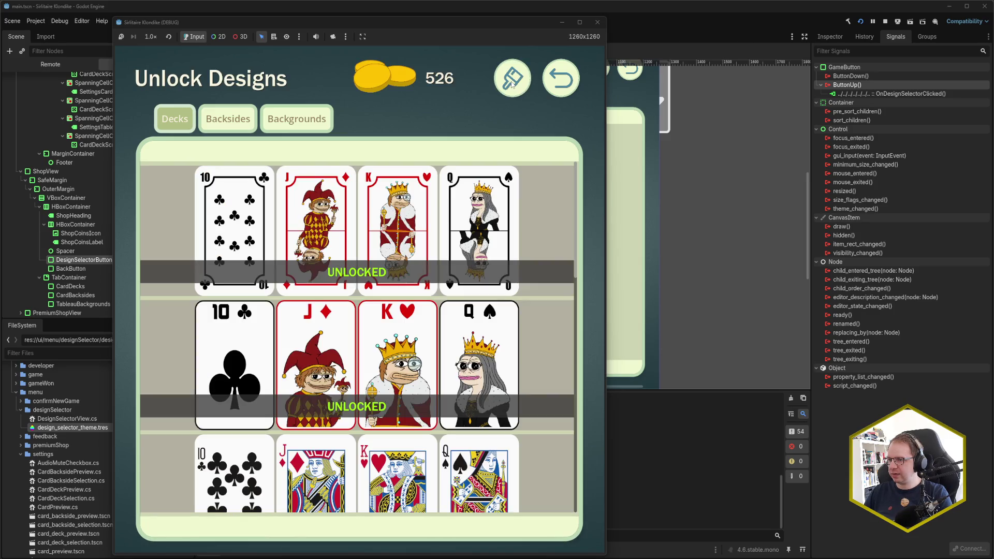
click(512, 84)
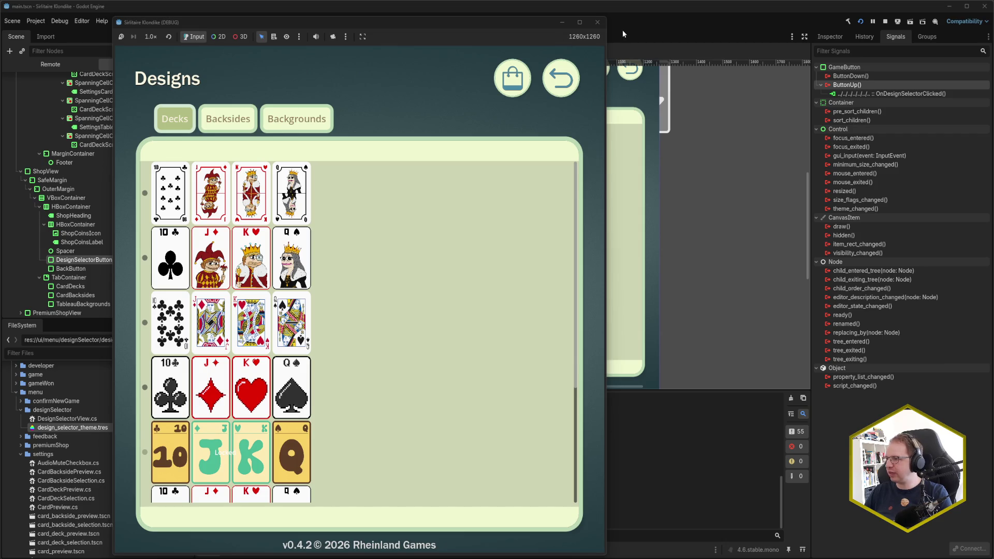
click(597, 22)
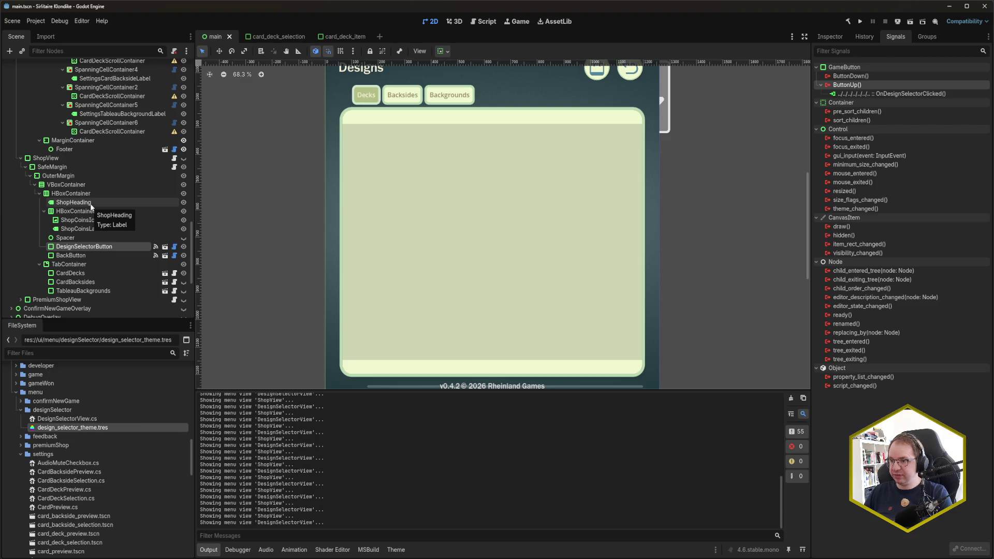
Compare the ShopHeading and DesignsHeading nodes' properties, including the heading's theme settings
click(91, 205)
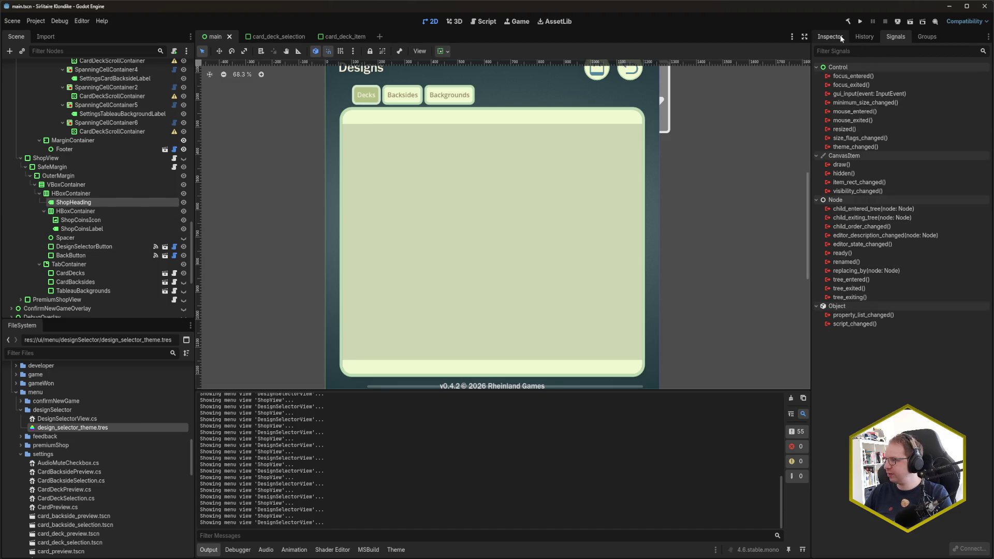
click(838, 36)
scroll(852, 324, down, 5)
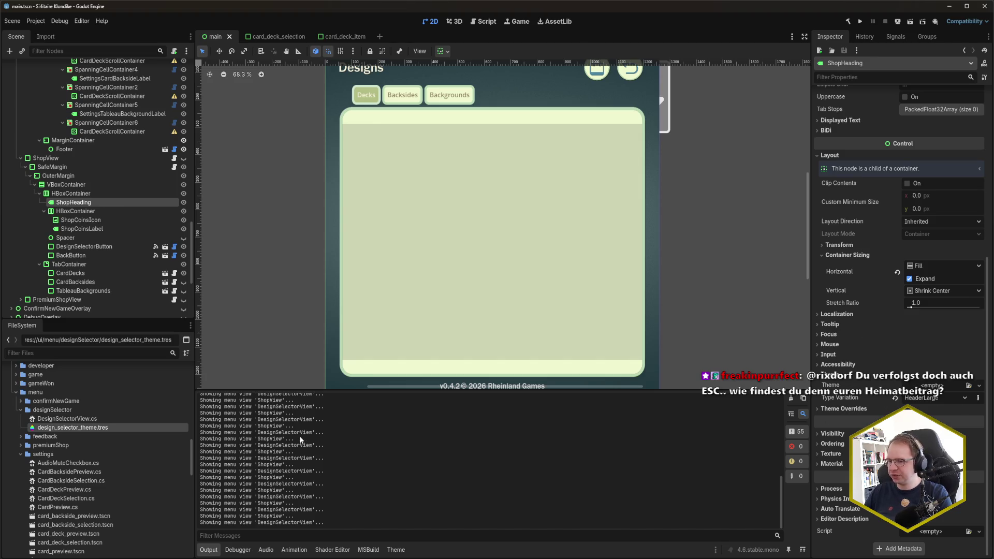
scroll(107, 185, up, 10)
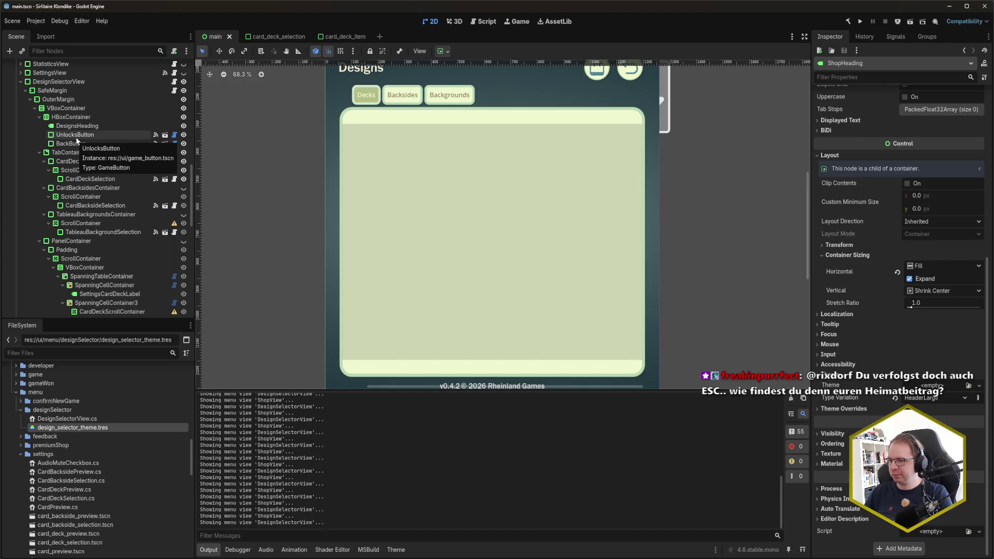
click(78, 128)
scroll(870, 398, down, 3)
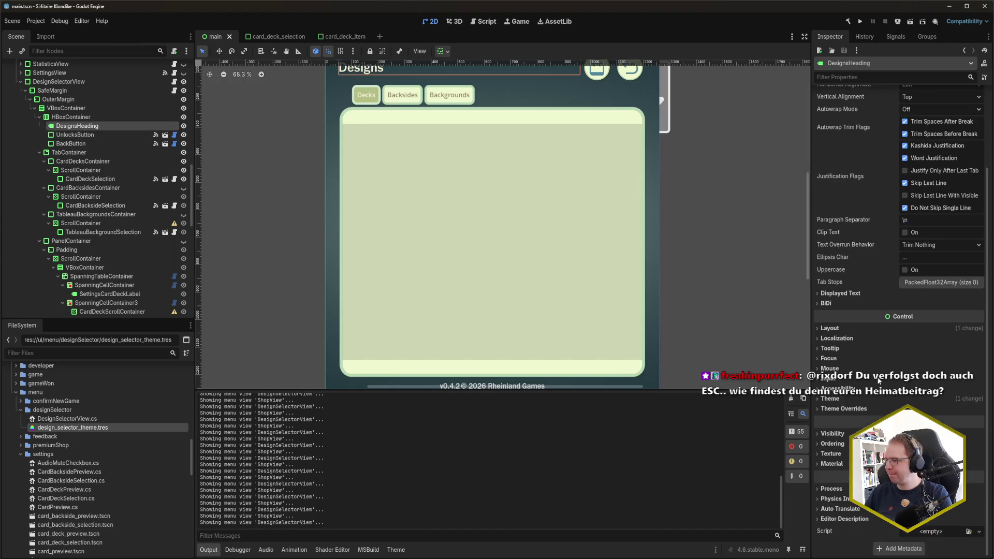
click(870, 400)
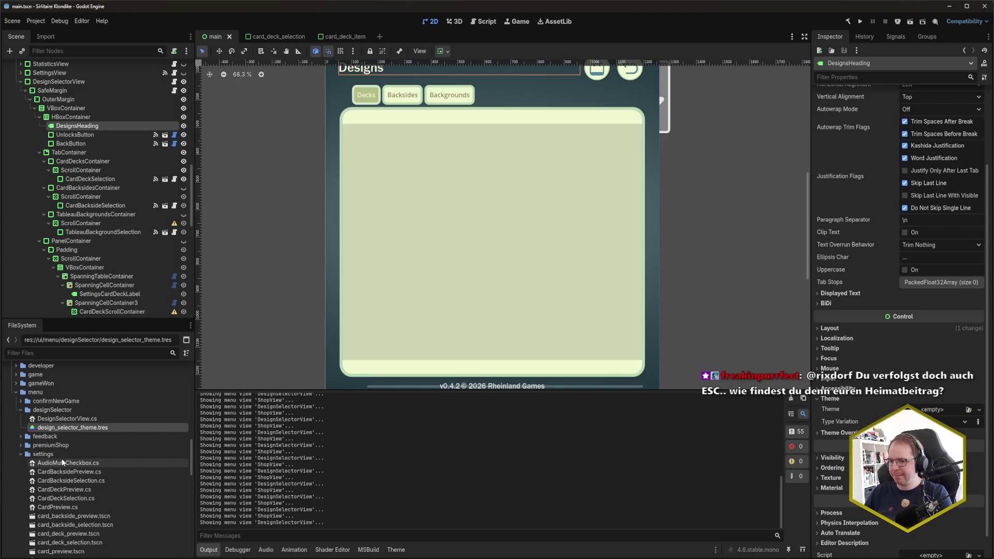
scroll(63, 463, down, 3)
scroll(62, 462, down, 5)
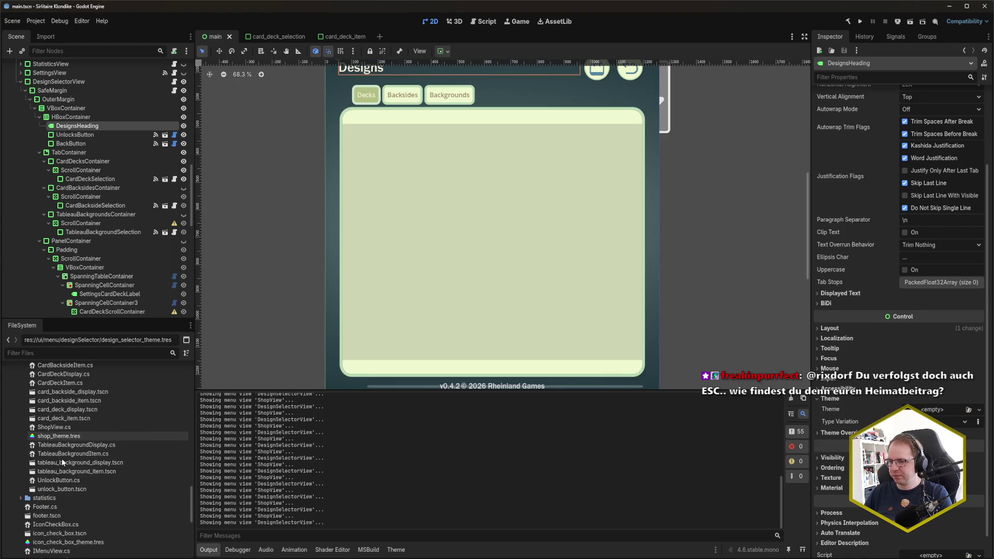
Review the theme types in shop_theme.tres, then build and run the game with F5
click(74, 437)
double_click(74, 437)
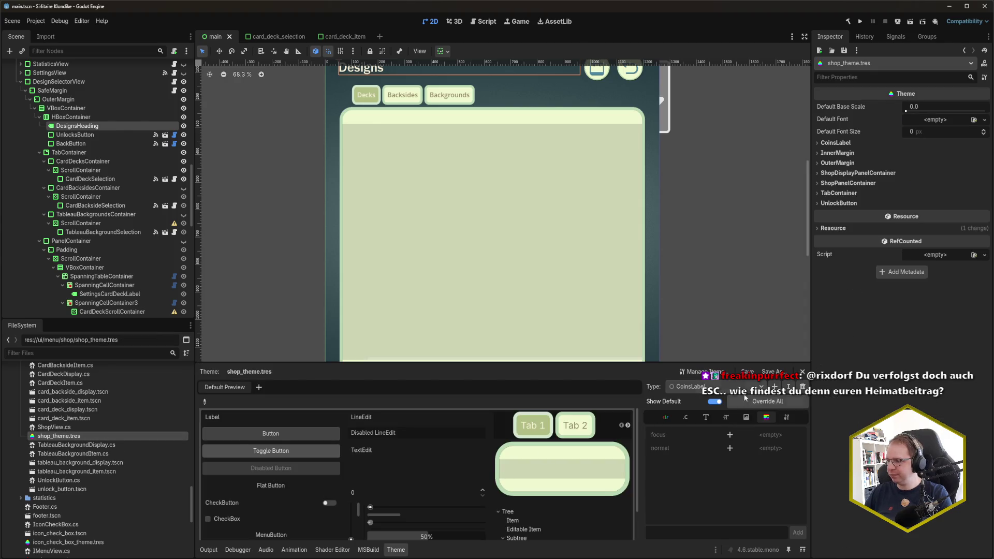
click(715, 387)
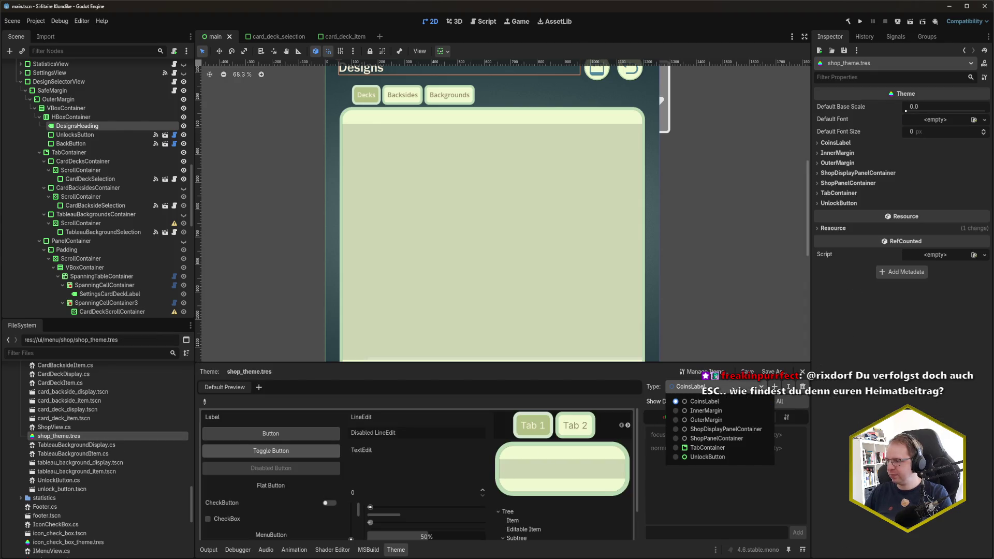
click(704, 401)
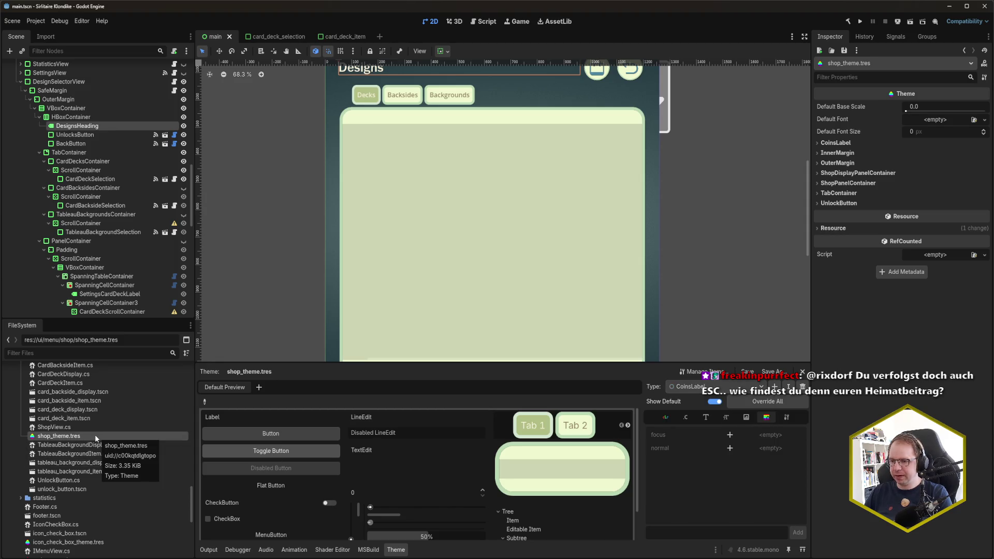
click(688, 386)
key(Escape)
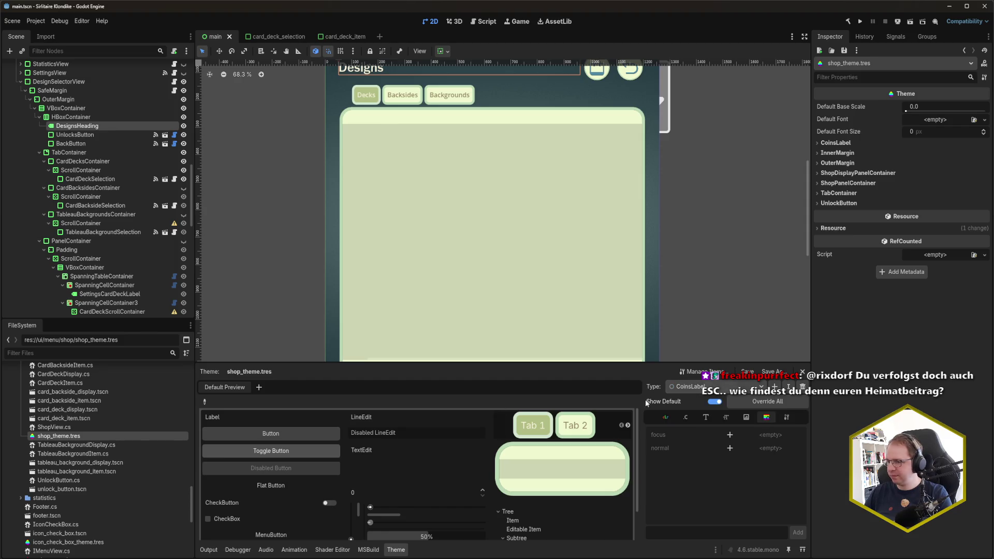
key(F5)
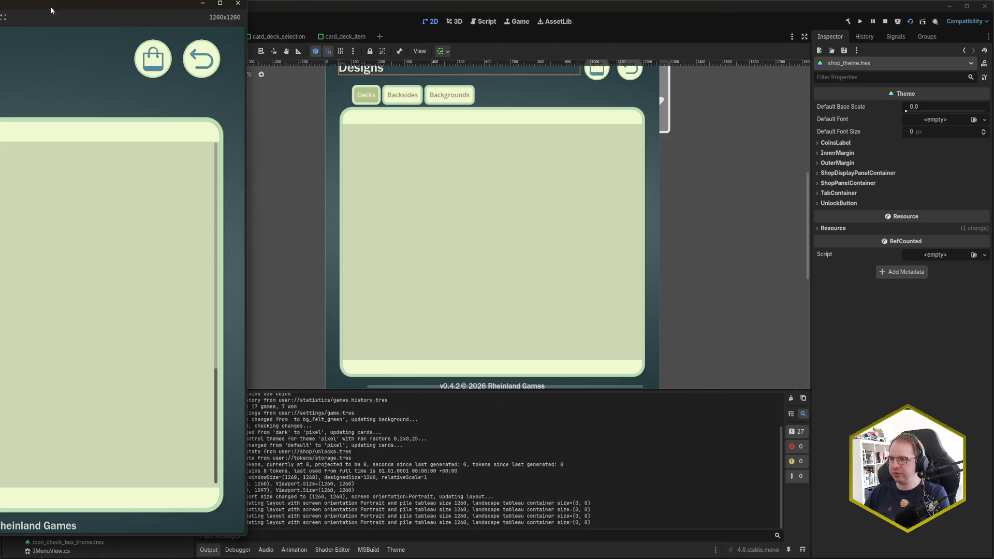
Center the game window, toggle between Designs and Unlock Designs, then close the game
drag(46, 8, 512, 26)
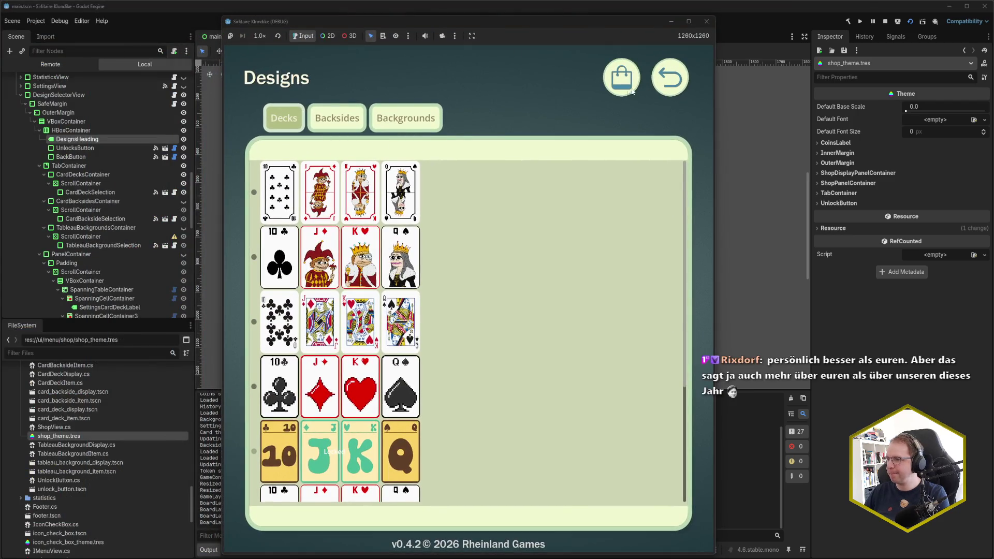
click(621, 88)
click(621, 85)
click(621, 85)
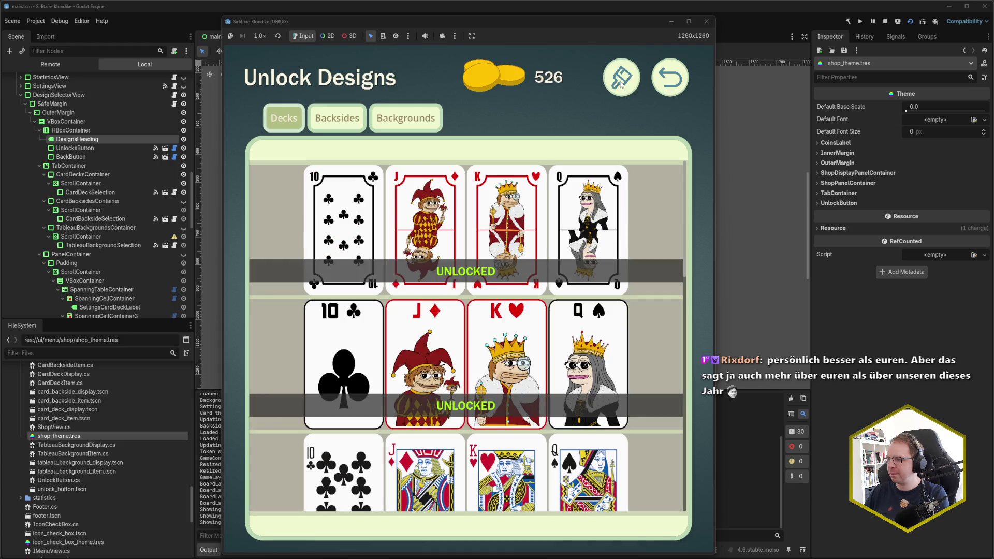
click(706, 21)
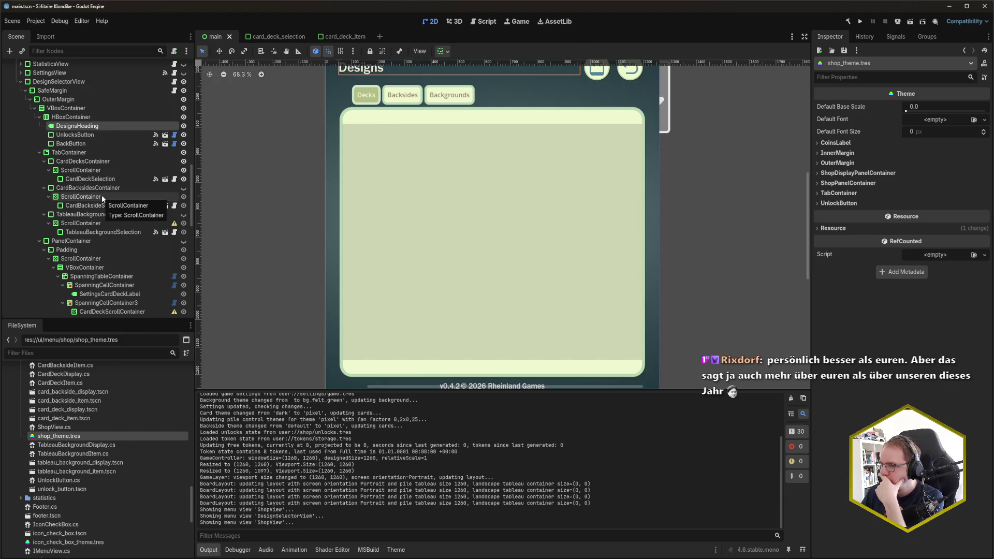
Inspect the ShopHeading and ShopView nodes, then list the theme types in shop_theme.tres
scroll(94, 172, down, 5)
scroll(94, 173, down, 2)
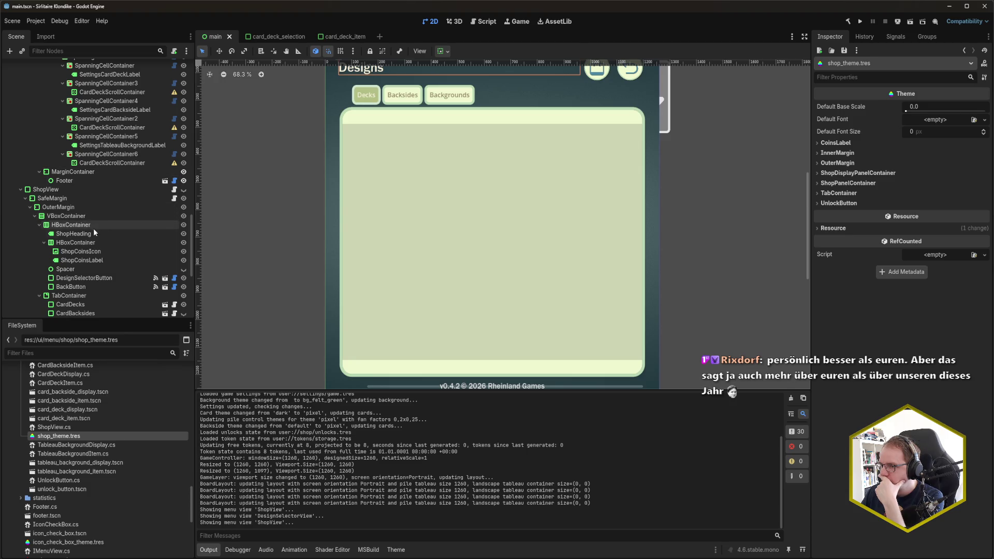
click(85, 233)
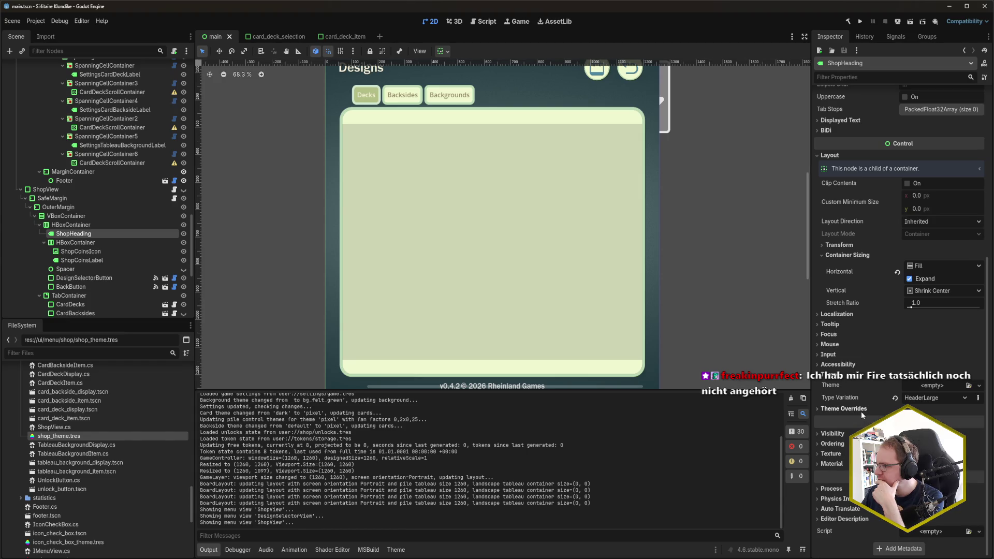
click(77, 191)
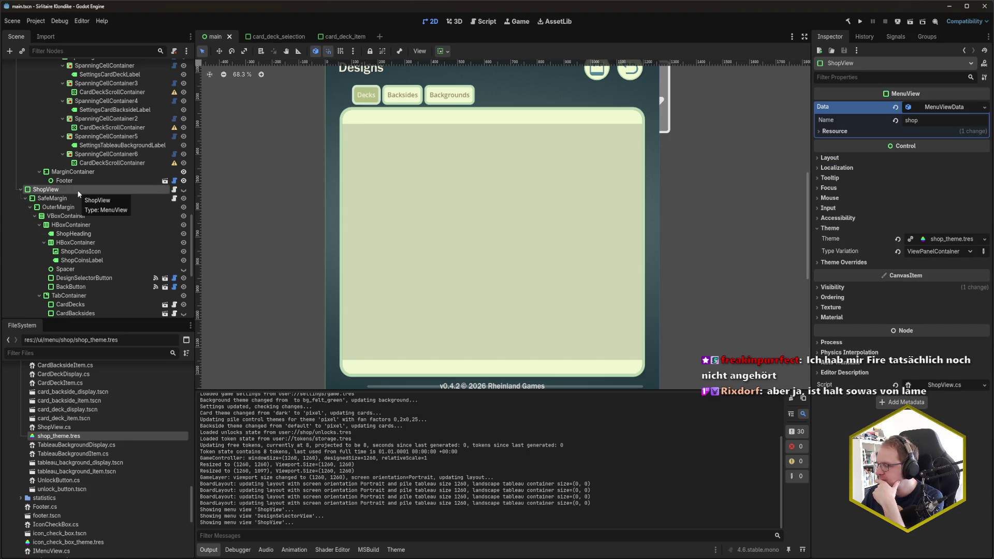
double_click(126, 434)
click(694, 386)
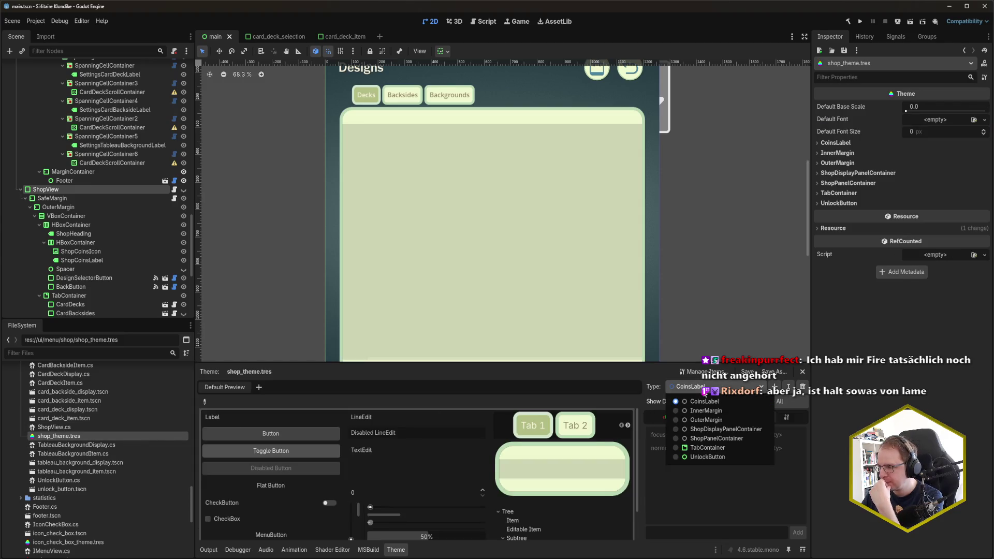
click(703, 401)
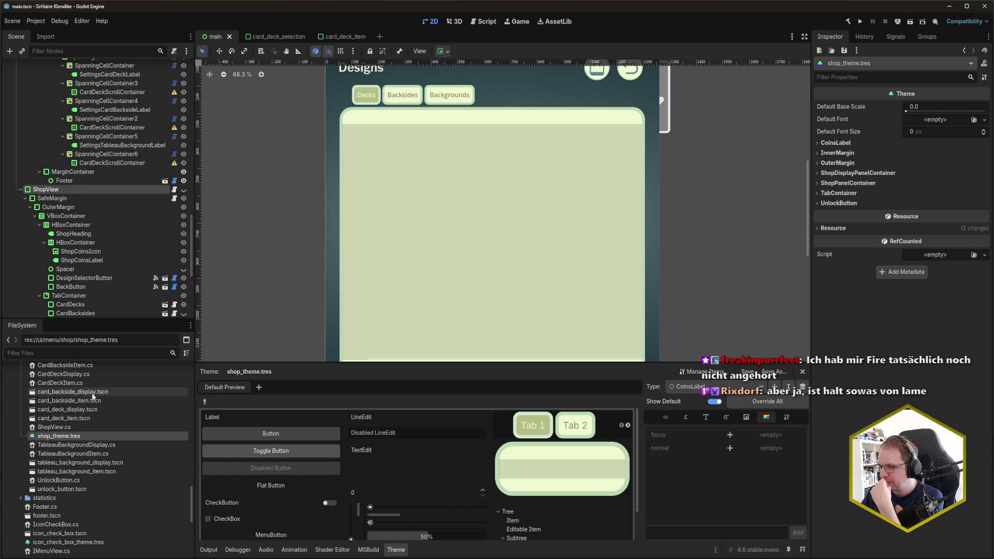
scroll(60, 265, up, 10)
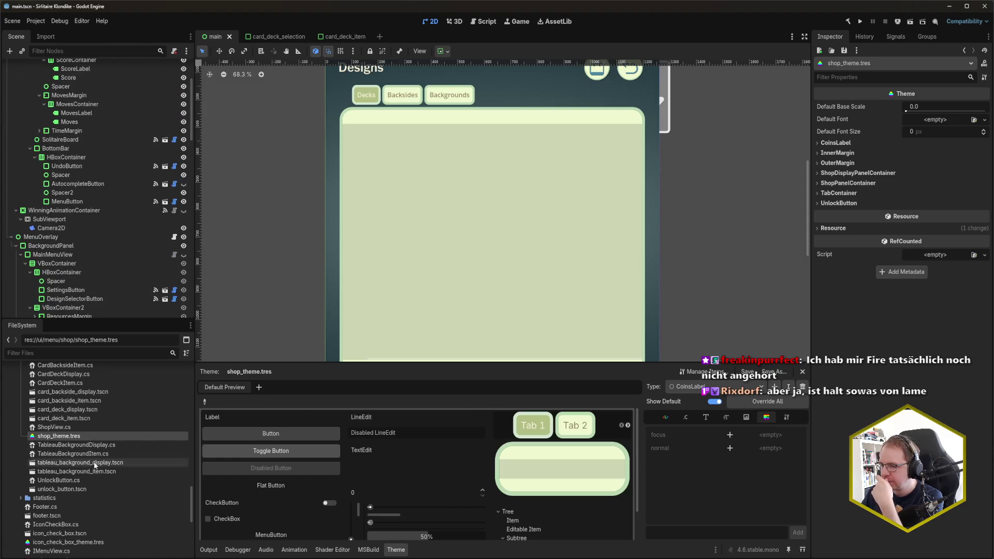
scroll(94, 481, down, 3)
Open main_menu_theme.tres and view HeaderLarge's font sizes, showing font_size 60
click(62, 512)
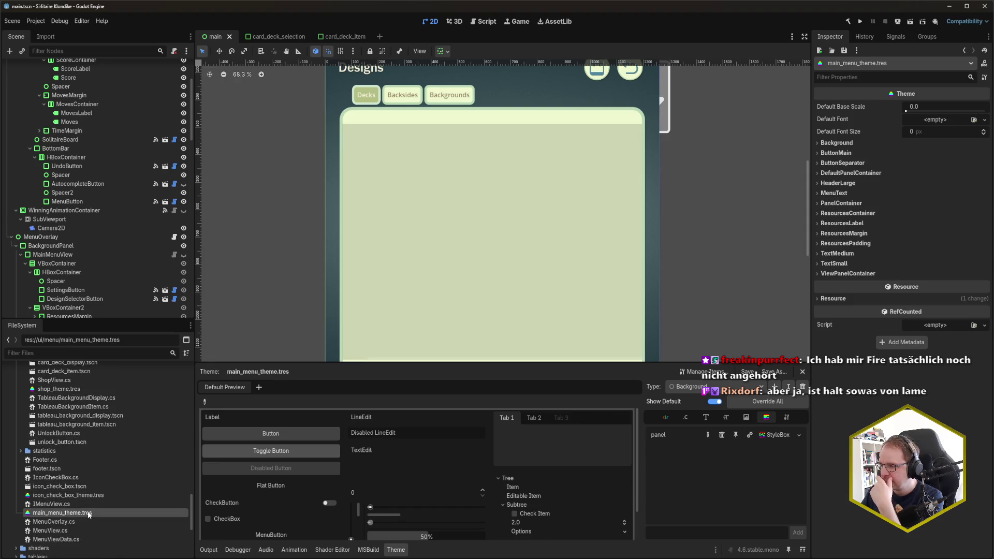
click(694, 389)
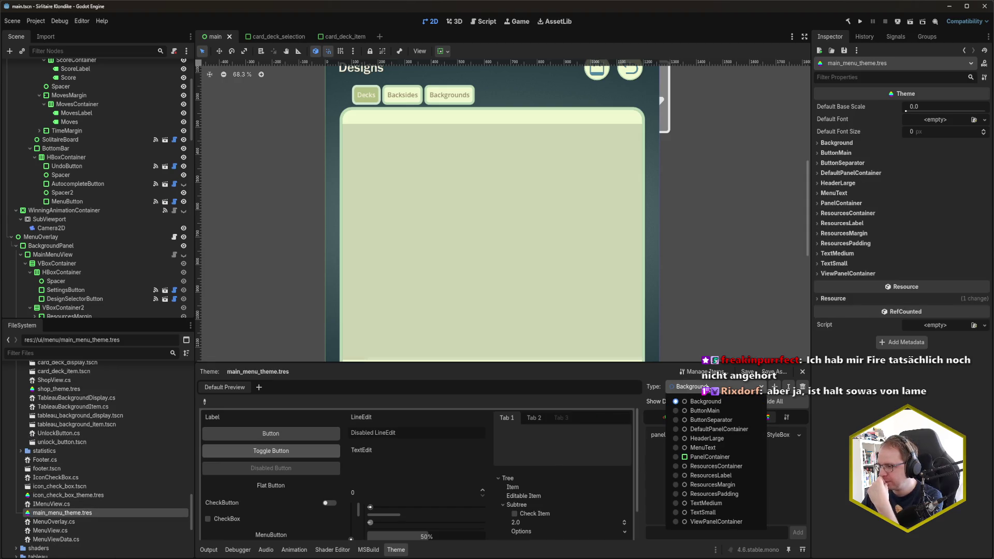
click(727, 439)
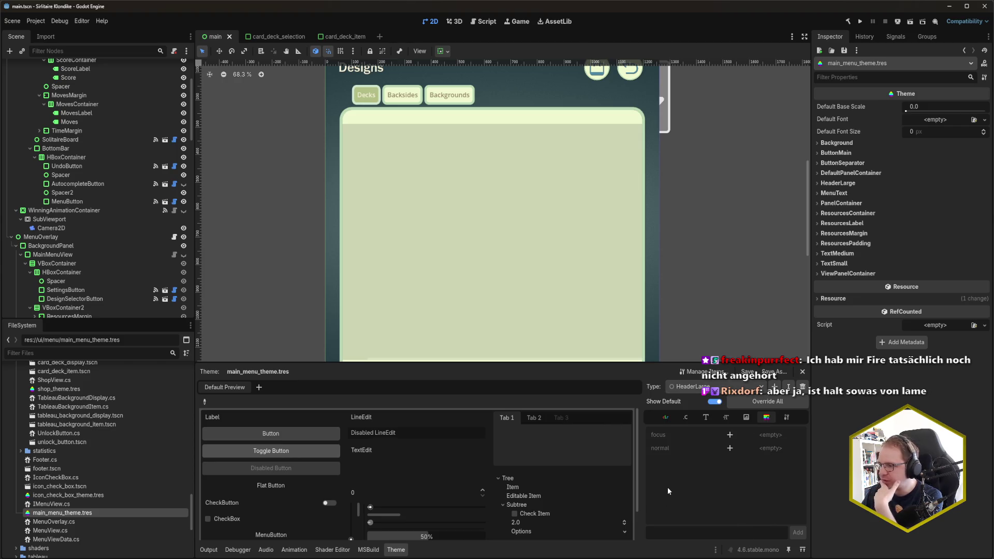
click(685, 417)
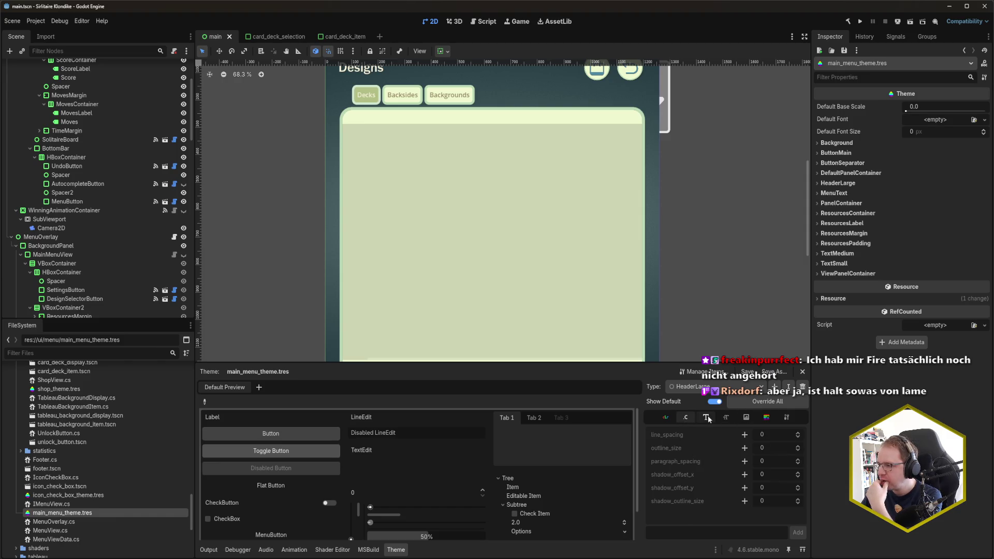
click(726, 419)
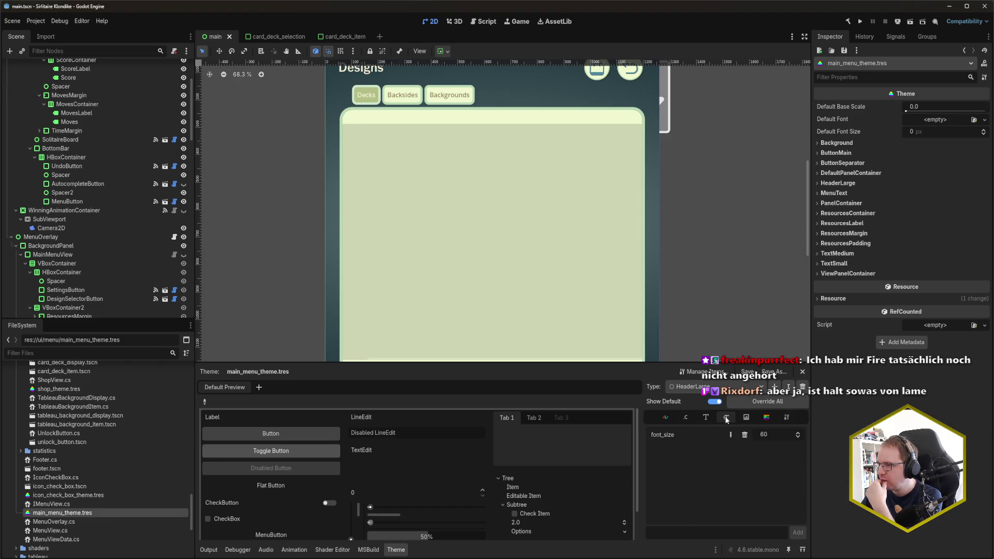
drag(501, 249, 495, 293)
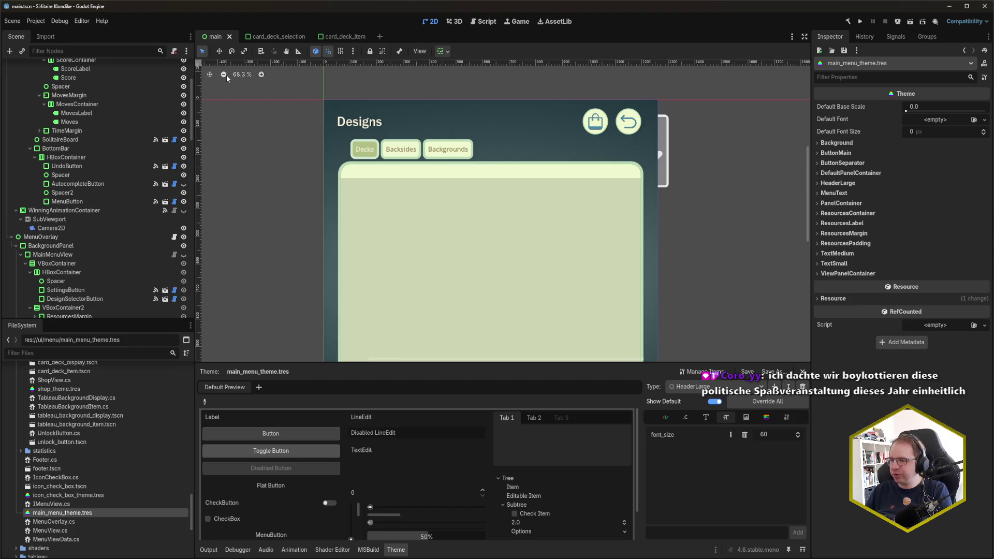
scroll(107, 207, down, 5)
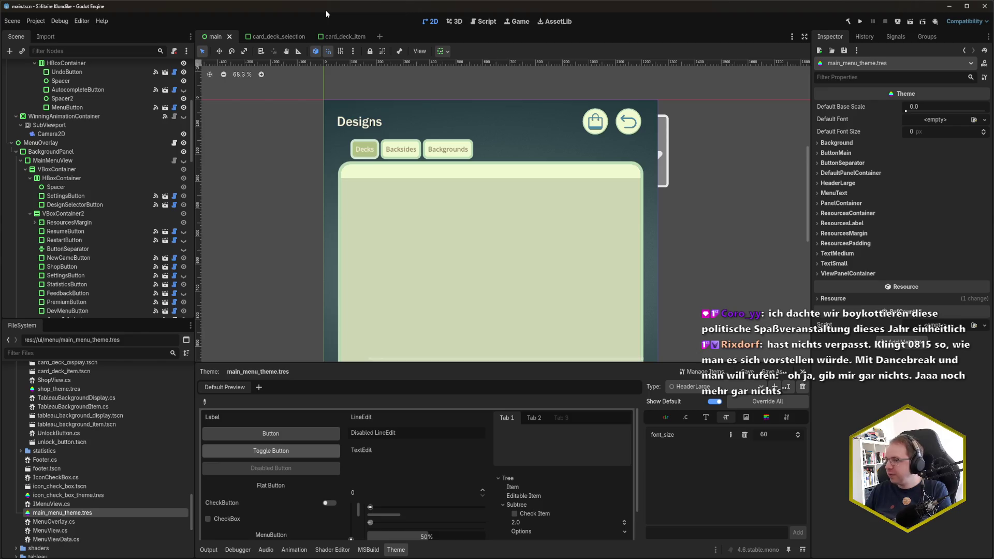
Switch between the card_deck_item and card_deck_selection tabs and inspect the CardDeckSelection root
click(343, 38)
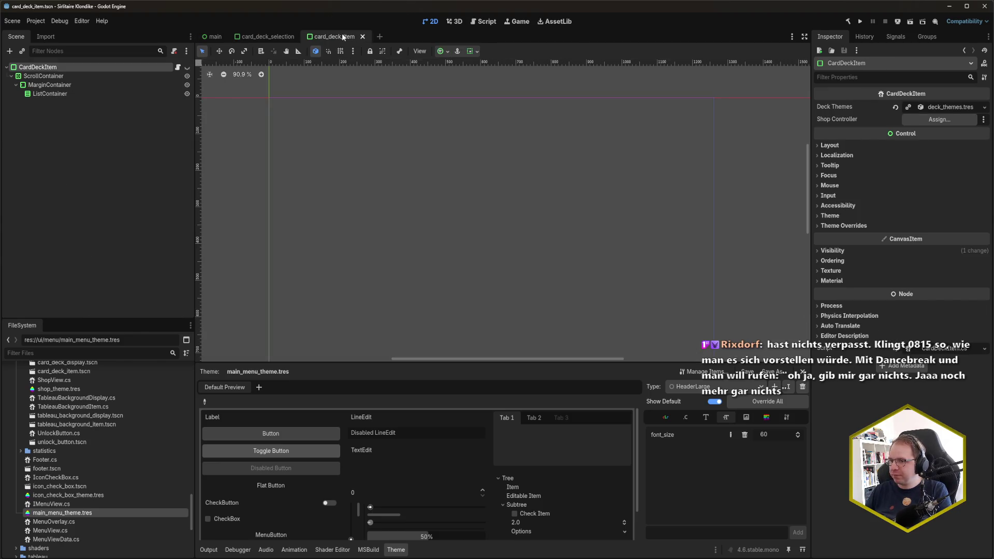
click(270, 37)
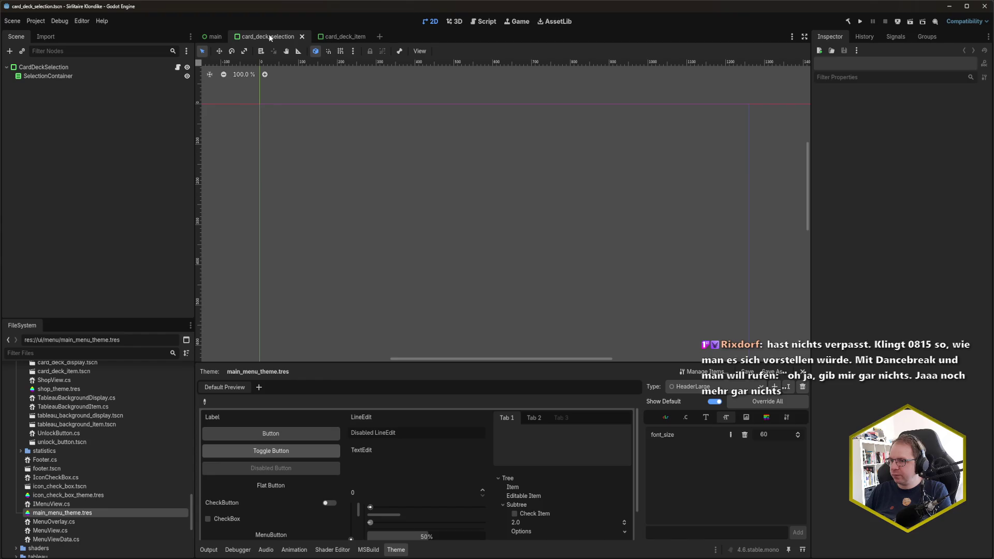
click(222, 39)
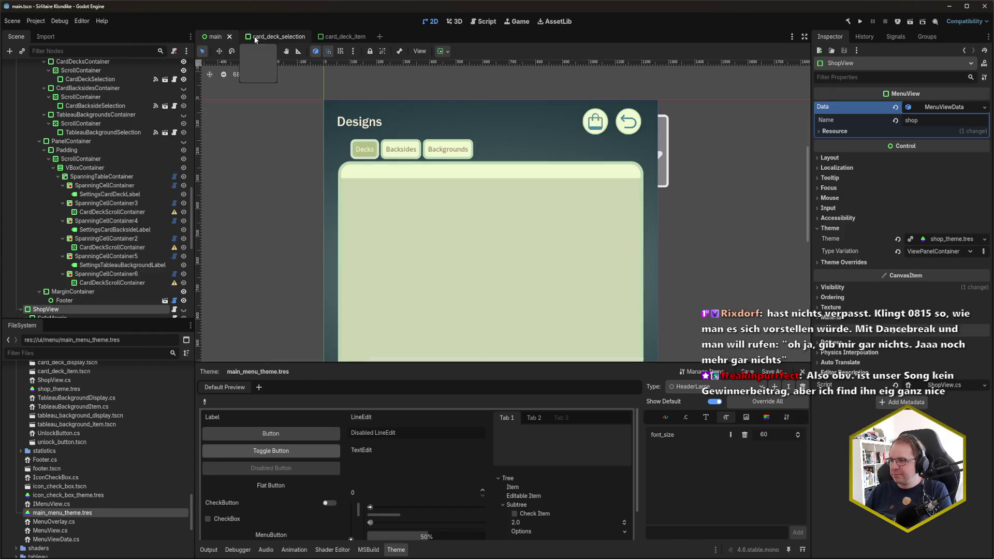
click(268, 37)
click(115, 67)
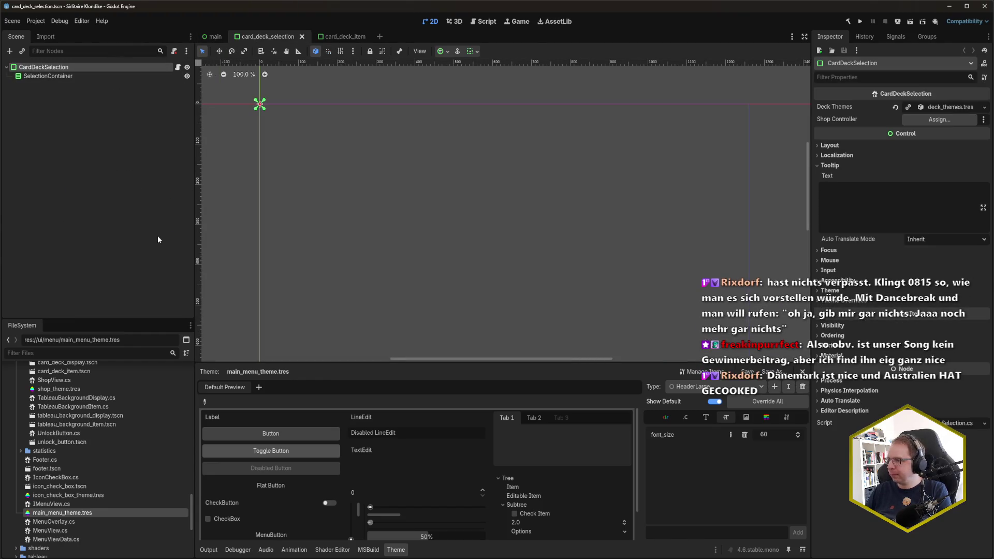
click(143, 216)
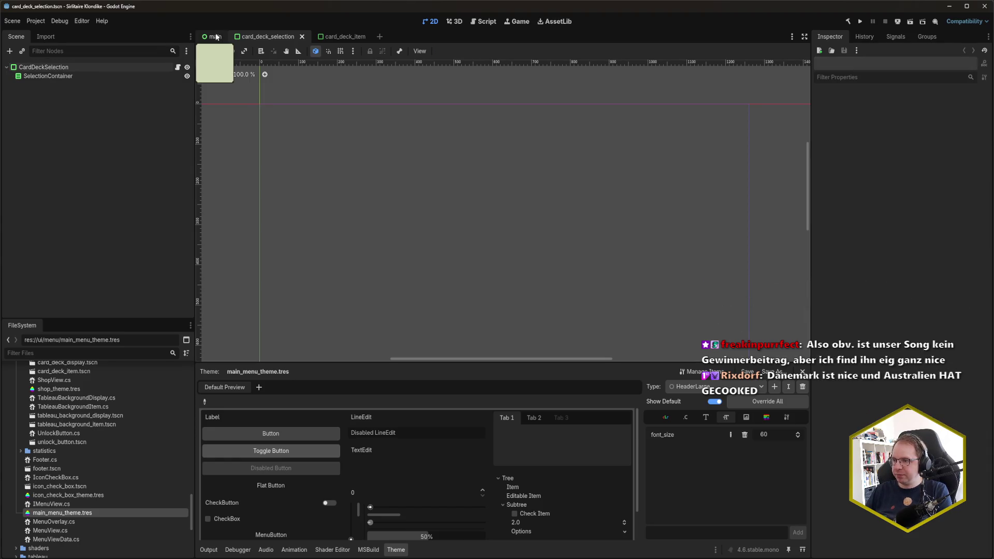
Inspect card_deck_item's ListContainer and MarginContainer, close that scene, and return to main
click(330, 40)
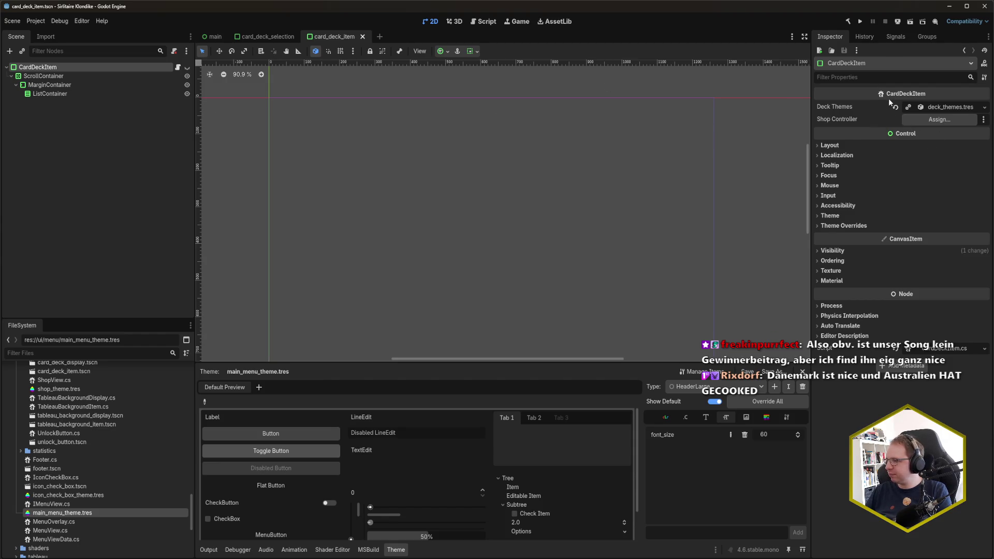
click(127, 94)
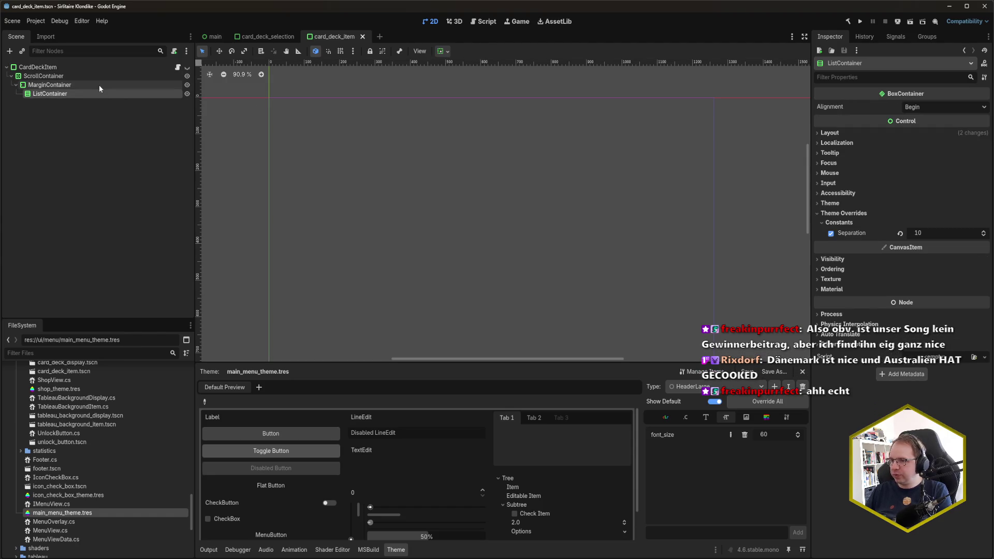
click(100, 85)
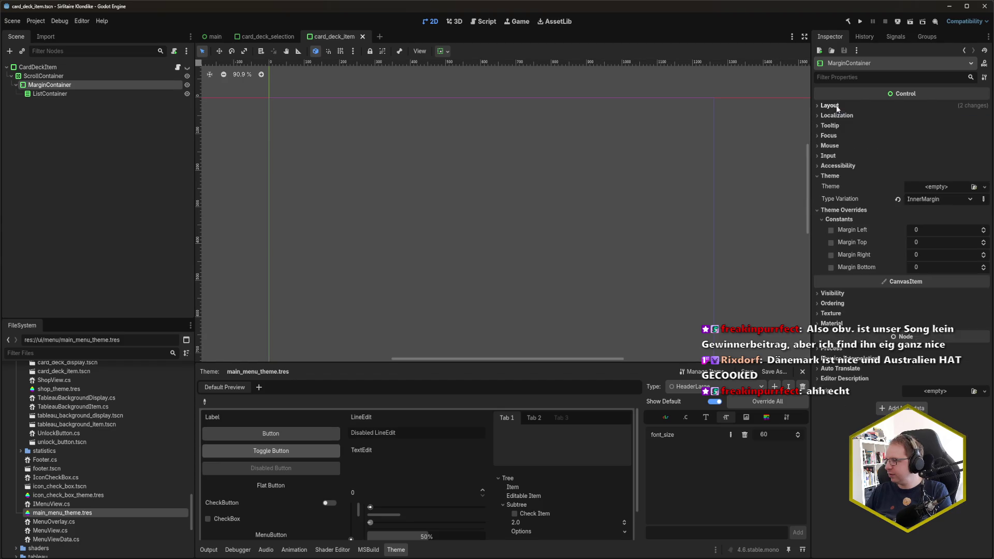
key(ctrl+shift+w)
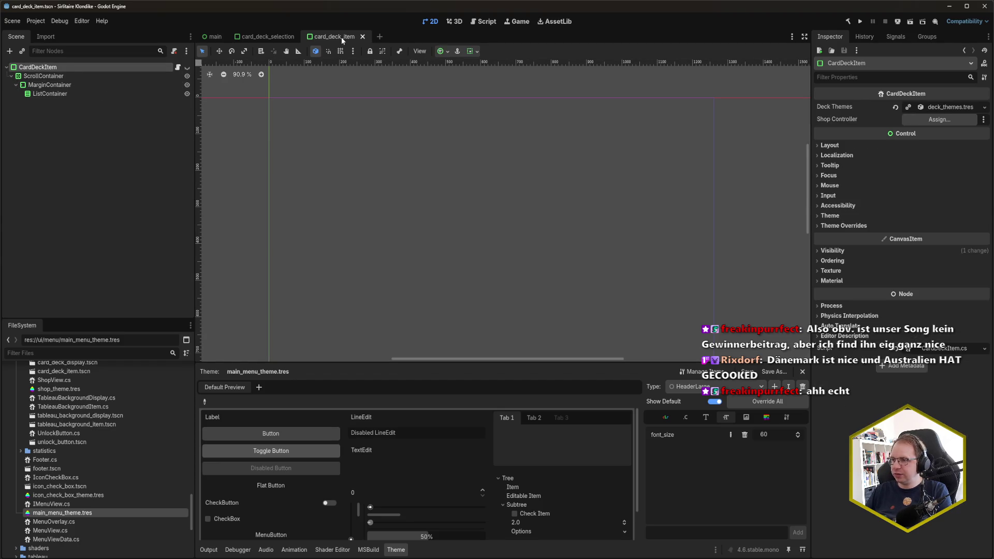
click(212, 37)
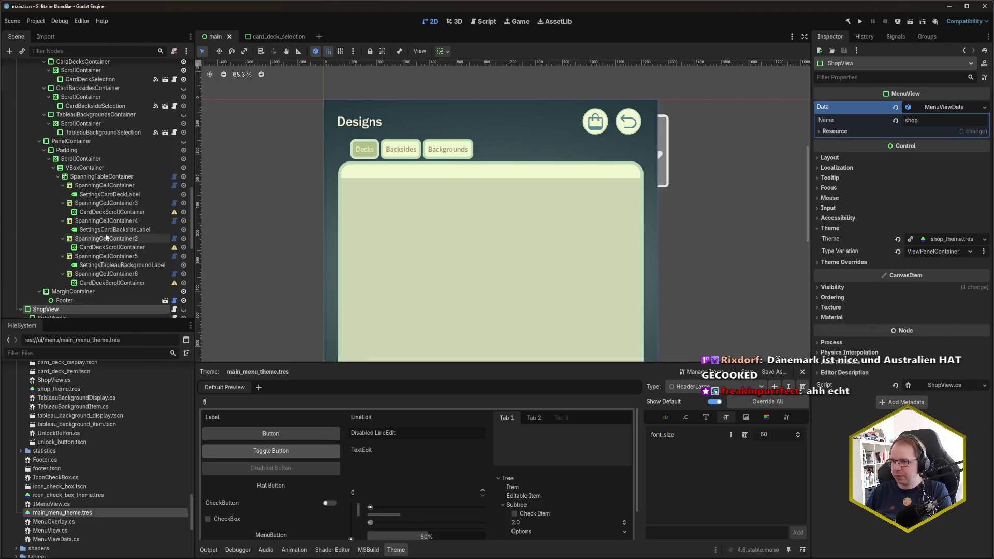
scroll(106, 237, down, 5)
Inspect the CardDecks node, then bring up CardDeckDisplay.cs in Rider with MaximumCardWidth 300f
click(75, 206)
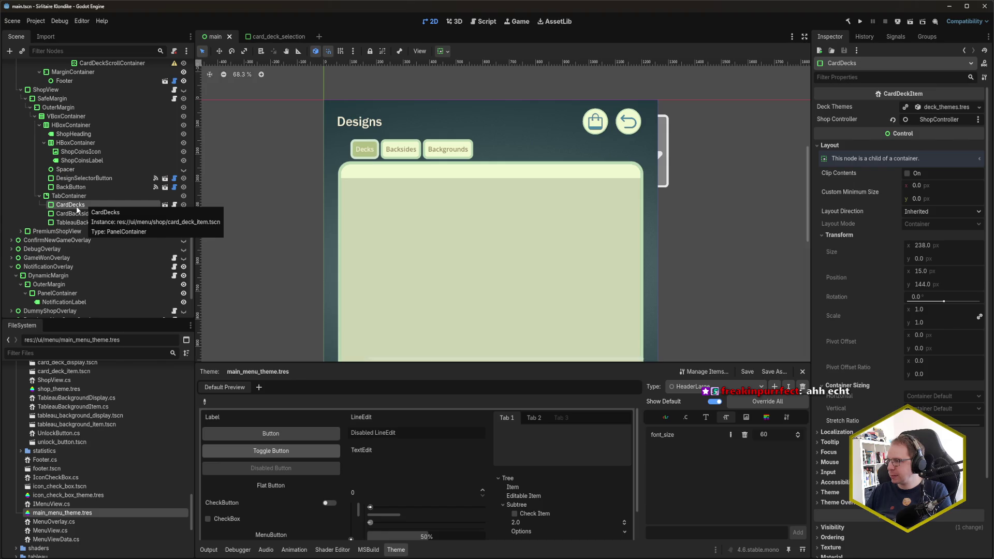
mouse_move(867, 213)
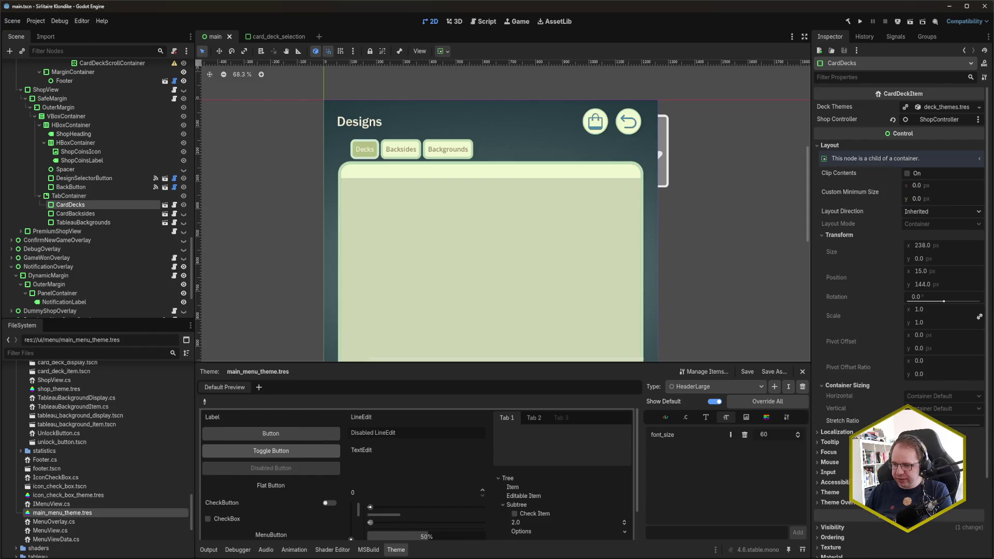
key(alt+Tab)
click(465, 199)
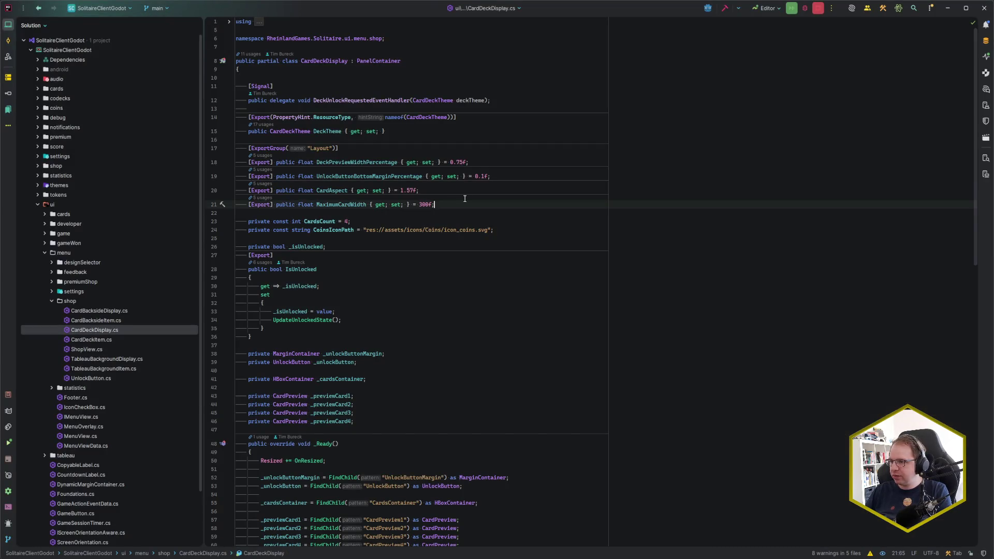
Review CardDeckDisplay's DeckPreviewWidthPercentage layout export and preview card fields, then return to Godot
click(488, 158)
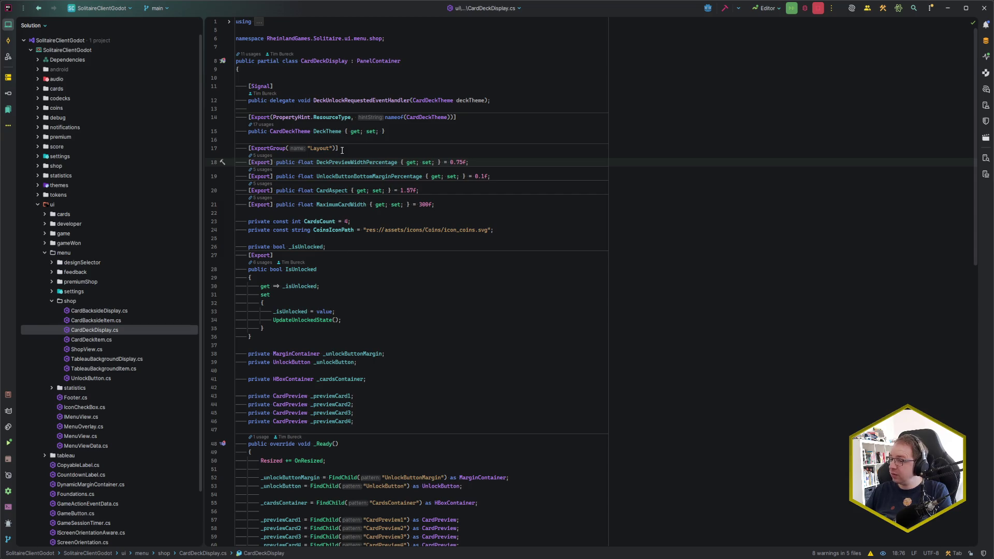
click(375, 397)
key(alt+Tab)
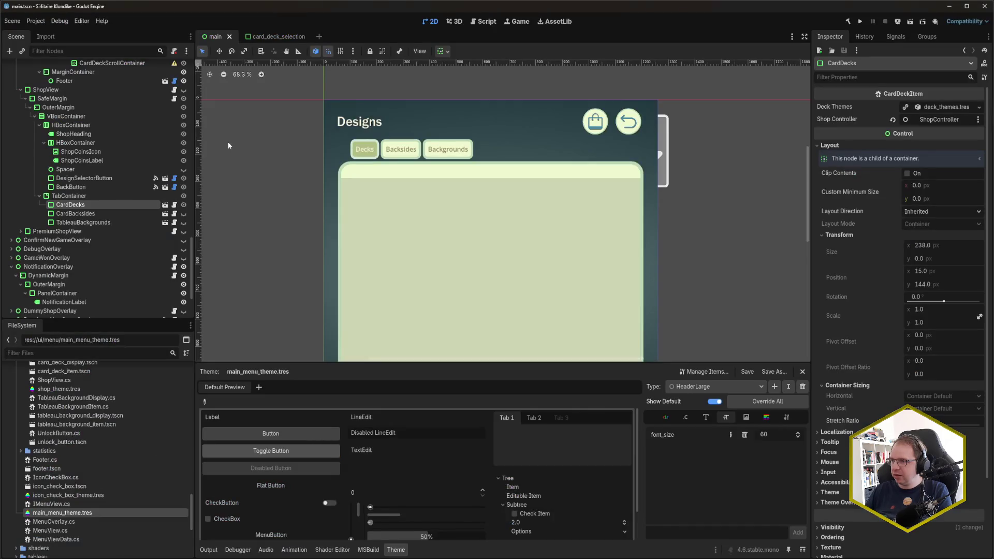
Open the card_deck_selection scene, scroll FileSystem up to the settings folder, then return to Rider
click(278, 36)
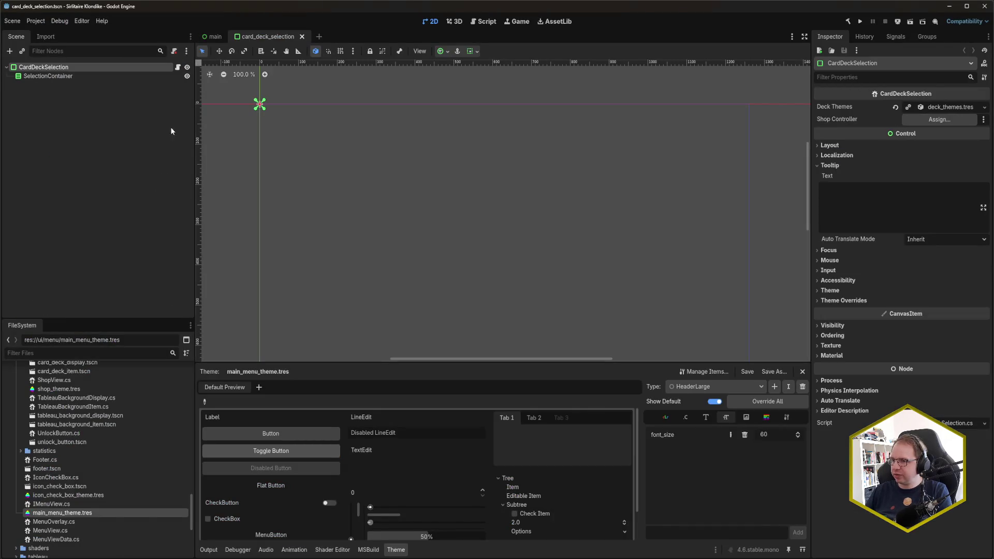
scroll(87, 467, up, 3)
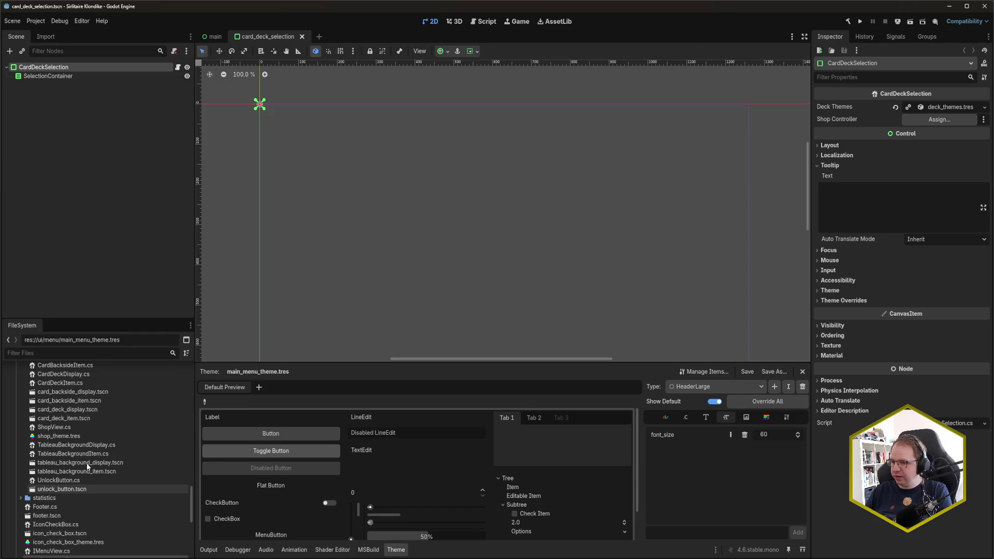
scroll(86, 466, up, 5)
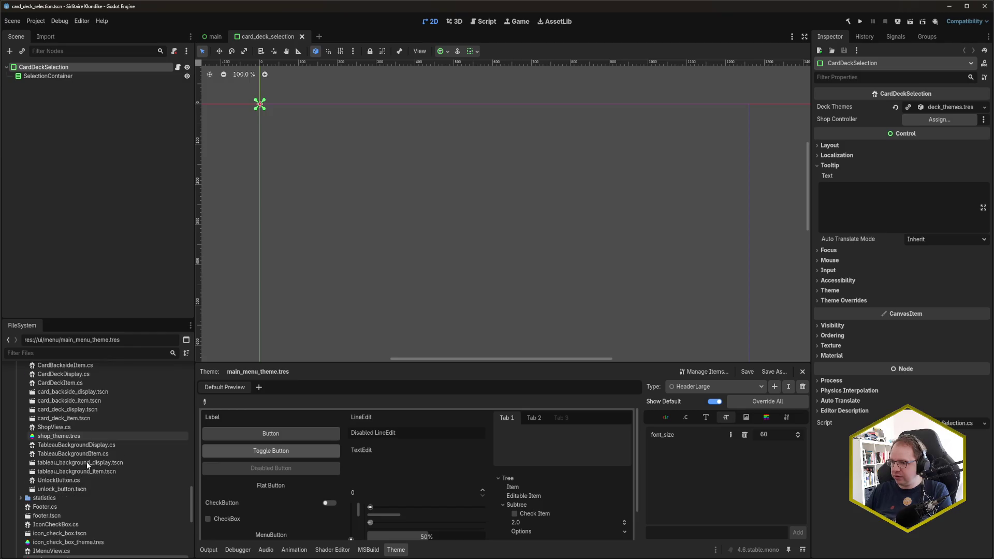
scroll(86, 462, up, 6)
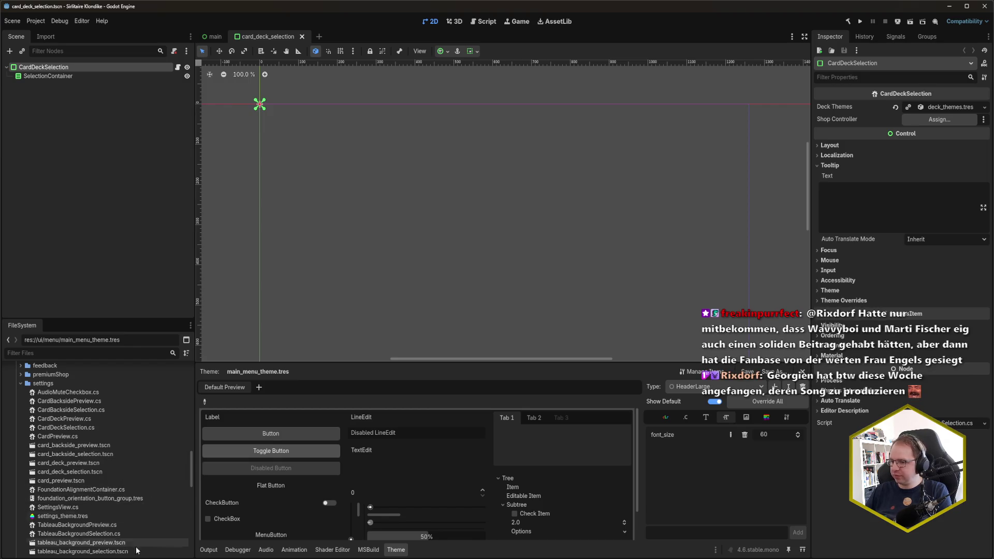
key(alt+Tab)
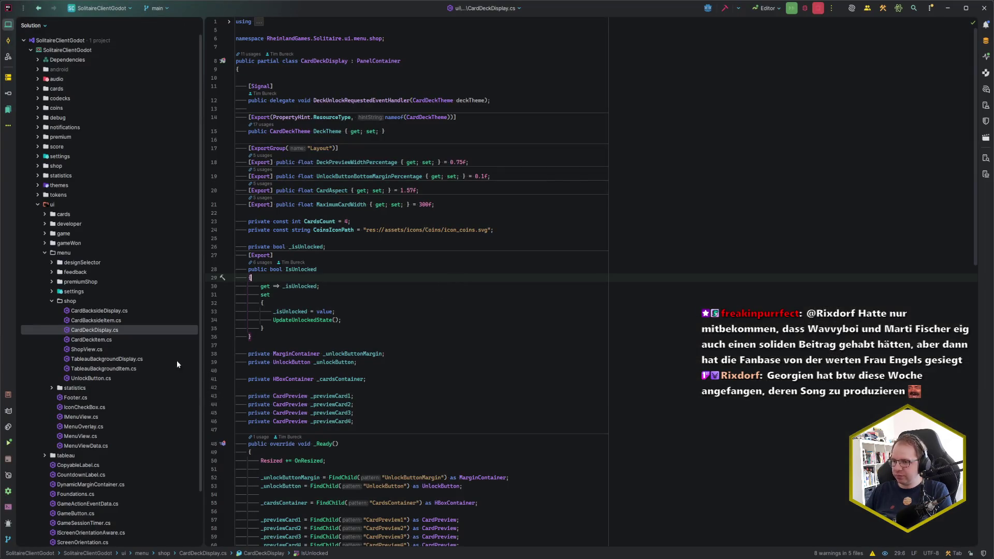
Open CardDeckSelection.cs from the ui/menu/settings scripts and move to its _deckPreviews field
click(52, 292)
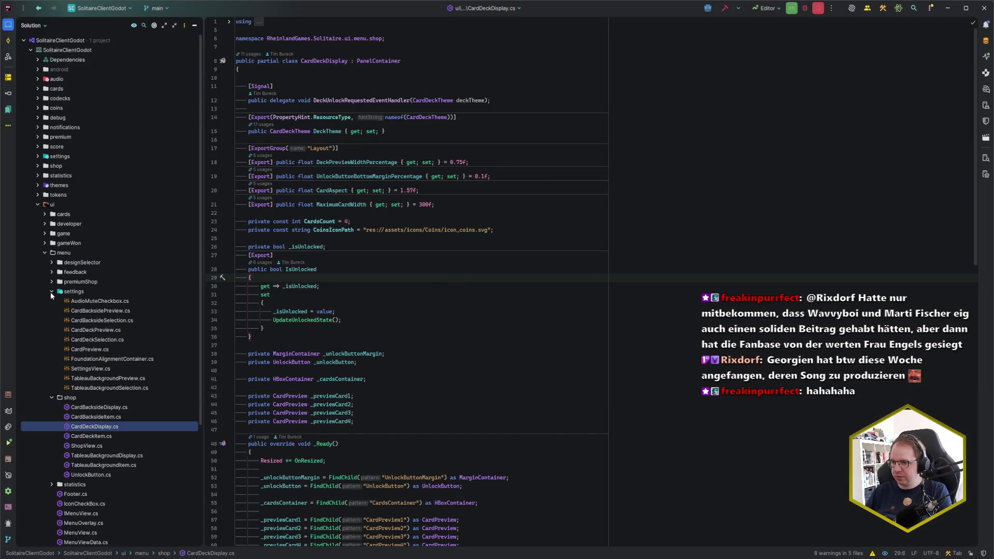
double_click(110, 340)
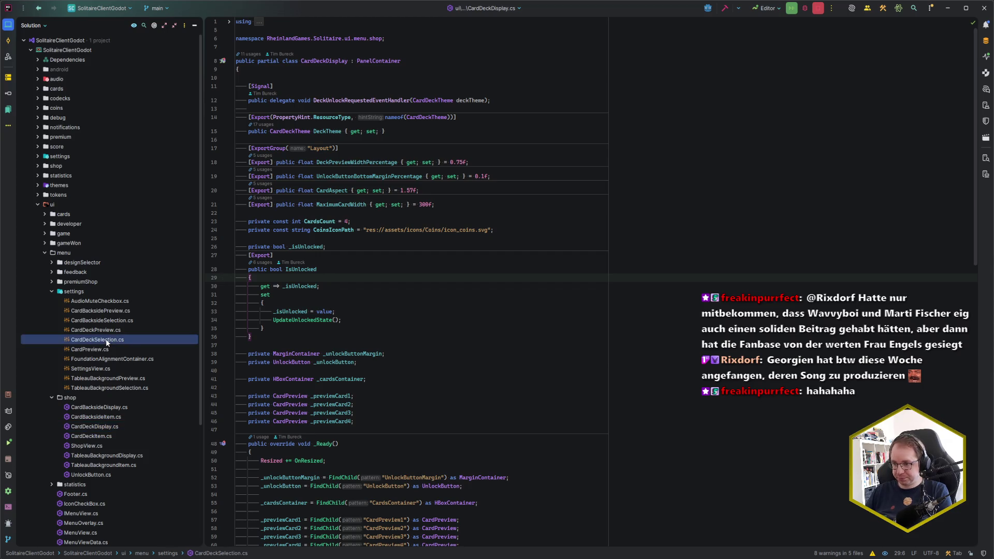
key(Down)
key(Down)
key(Down)
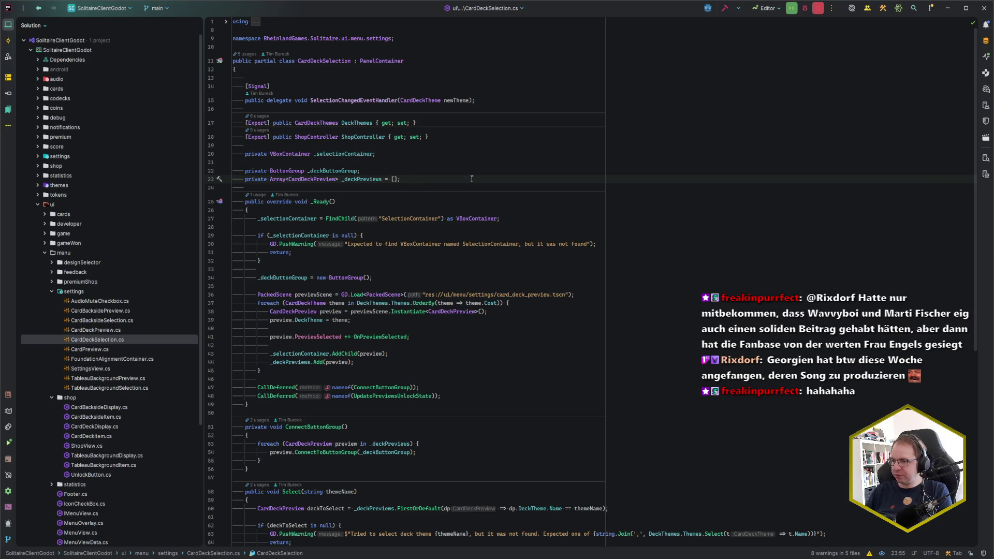
Go to the declaration of the CardDeckPreview type to open CardDeckPreview.cs
click(314, 180)
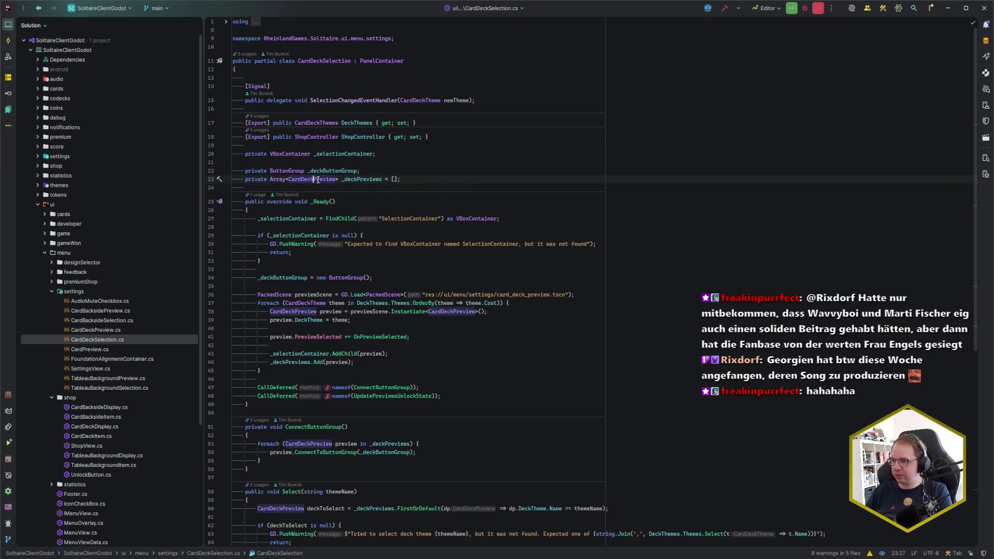
scroll(542, 207, down, 3)
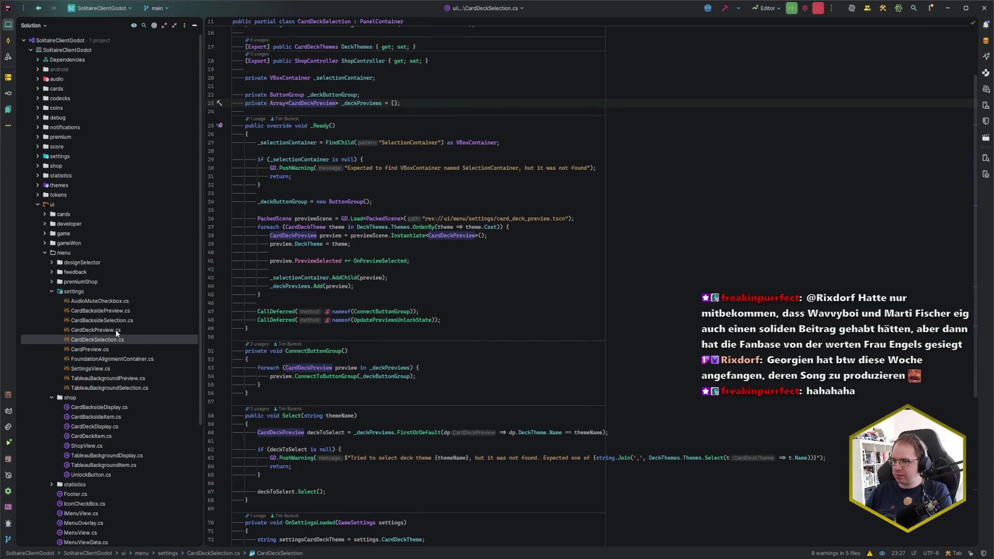
key(ctrl+b)
click(385, 263)
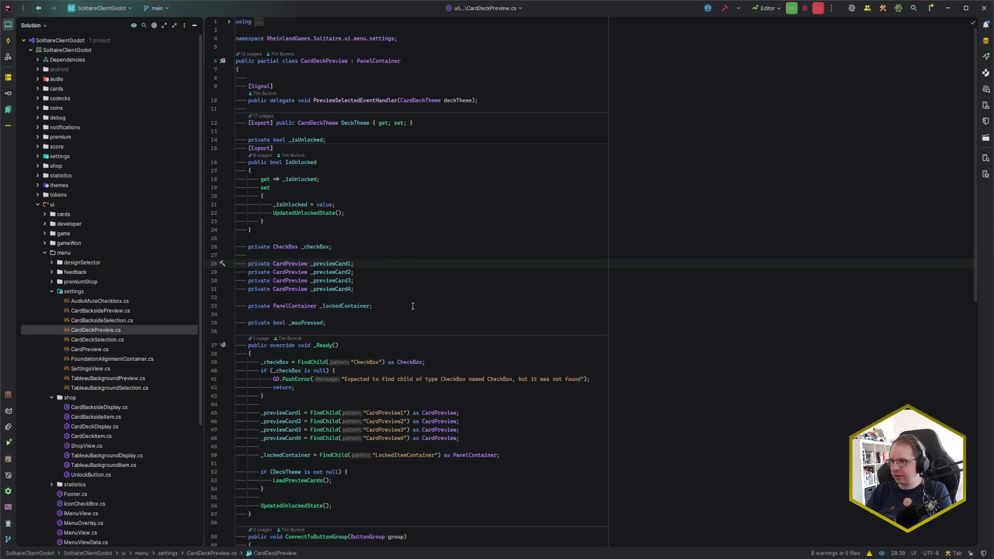
key(ctrl+e)
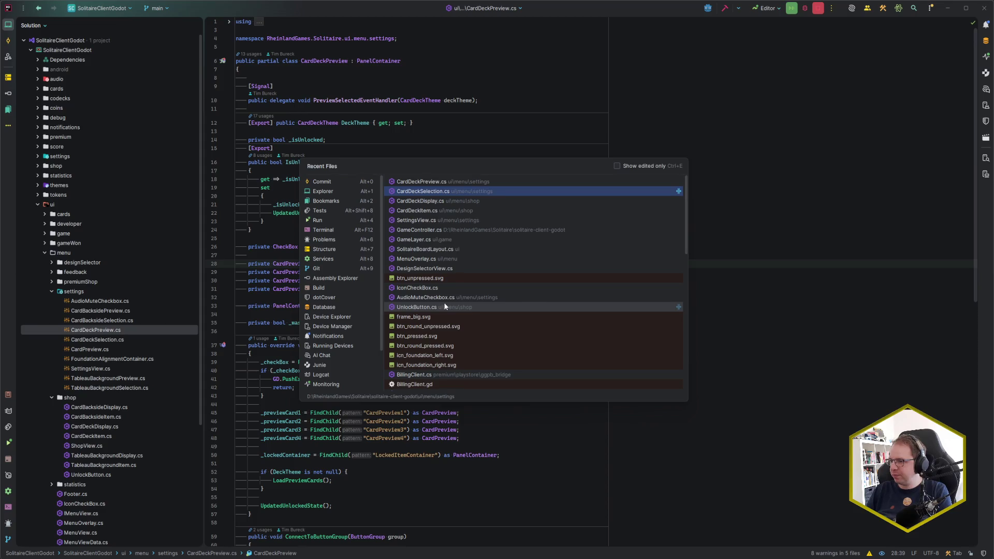
Split CardDeckDisplay.cs beside CardDeckPreview.cs and paste its Layout export group below DeckTheme
key(Down)
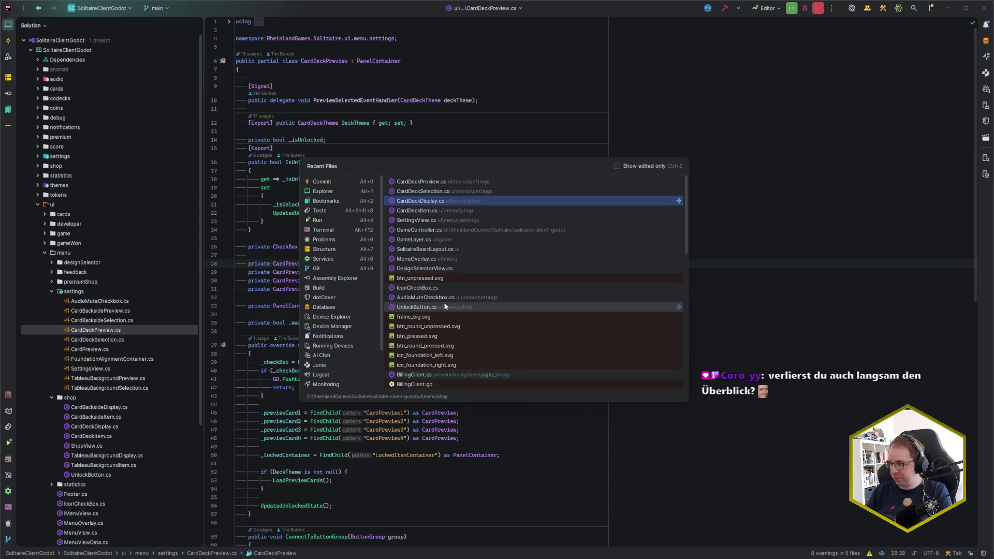
key(shift+Return)
key(alt+1)
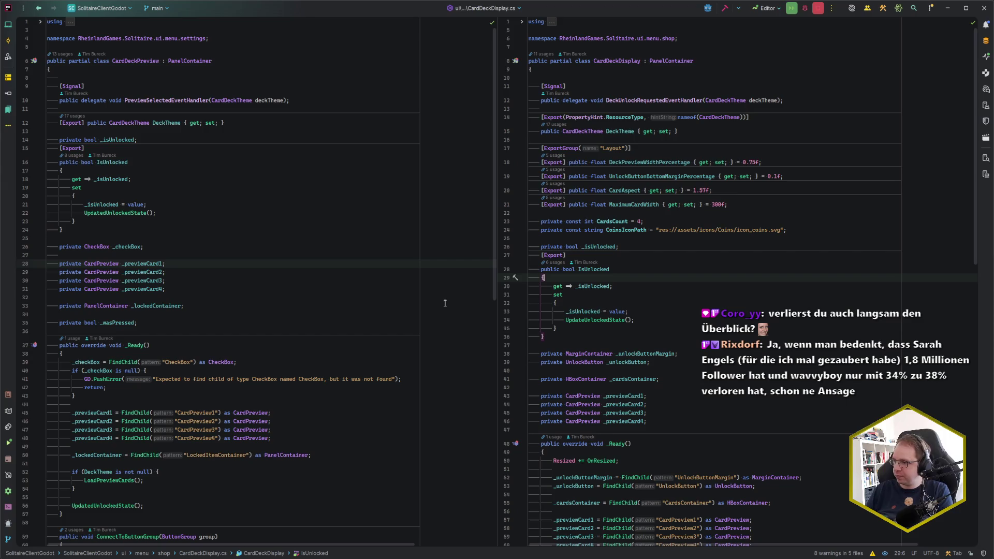
drag(742, 203, 715, 130)
key(ctrl+c)
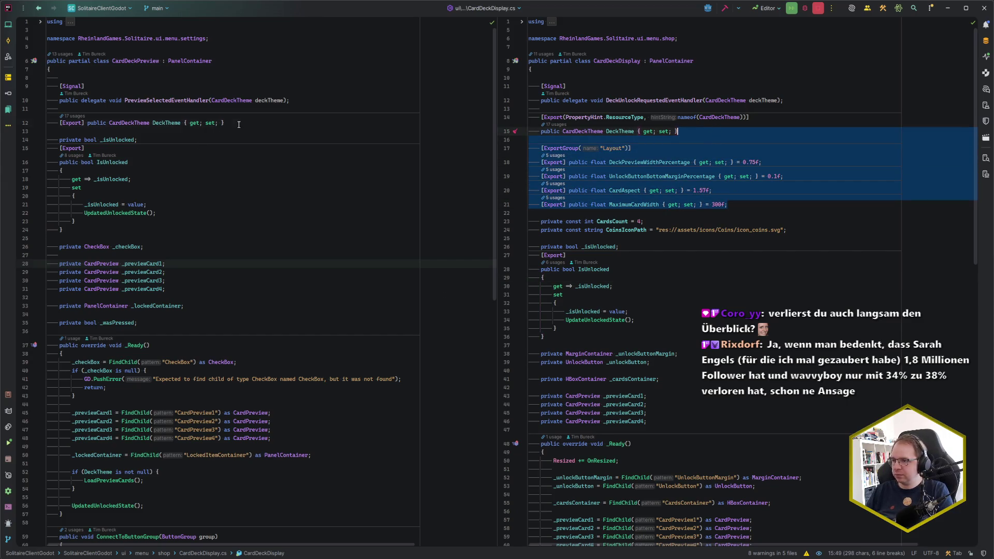
click(239, 124)
key(ctrl+v)
scroll(239, 125, down, 1)
Copy the CardsCount constant into CardDeckPreview below the pasted layout exports
click(757, 236)
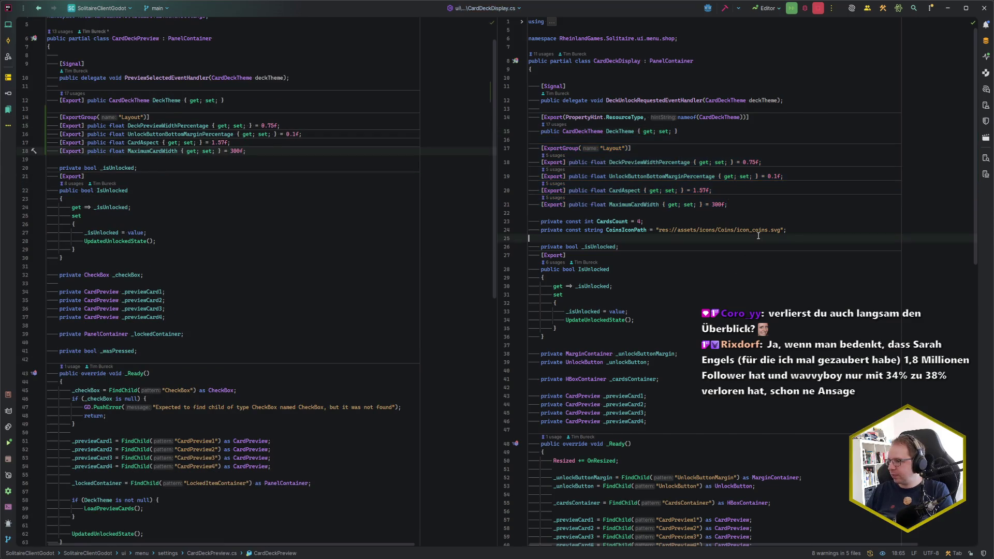
click(655, 222)
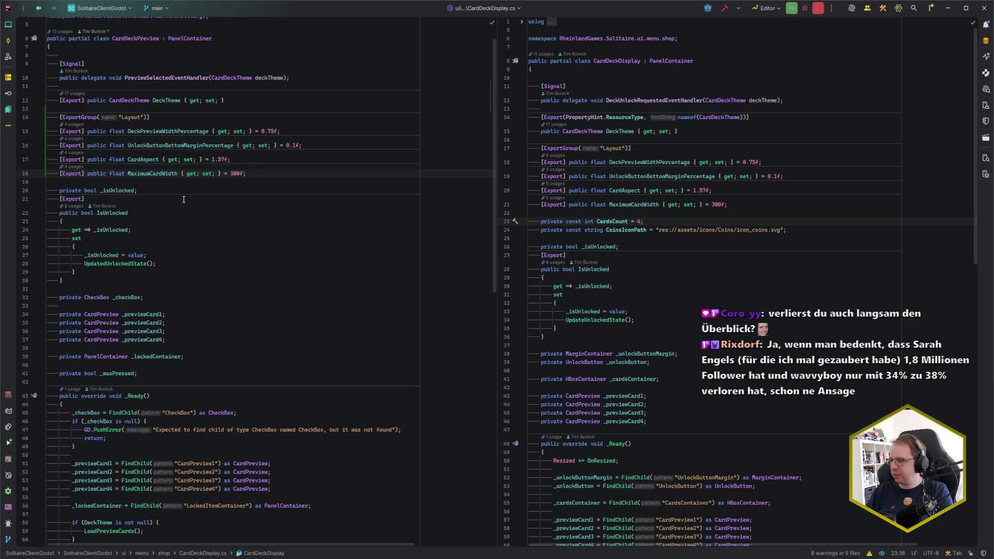
key(ctrl+w)
key(ctrl+c)
click(133, 183)
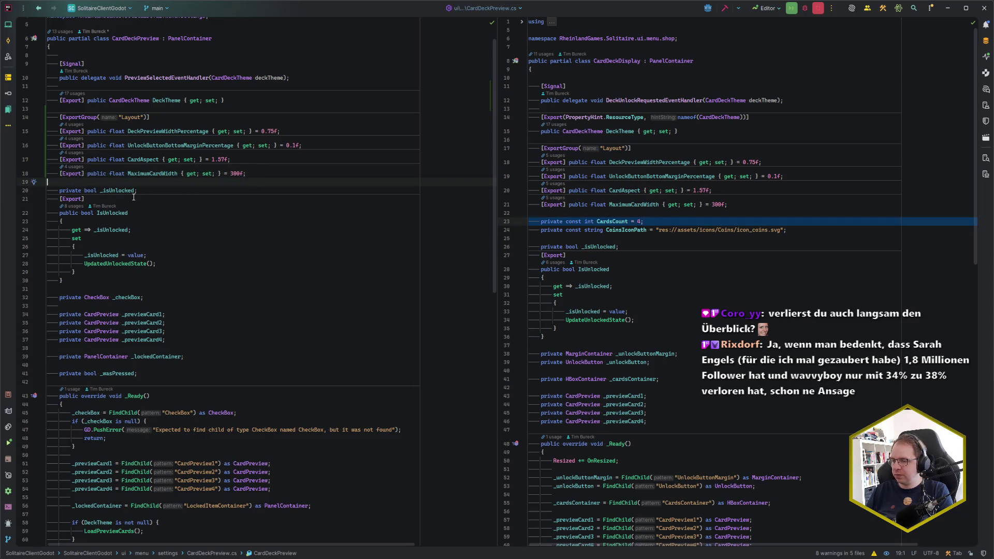
key(ctrl+v)
Scroll CardDeckDisplay down to its UpdateLayout and OnResized methods and select UpdateLayout
scroll(659, 273, down, 10)
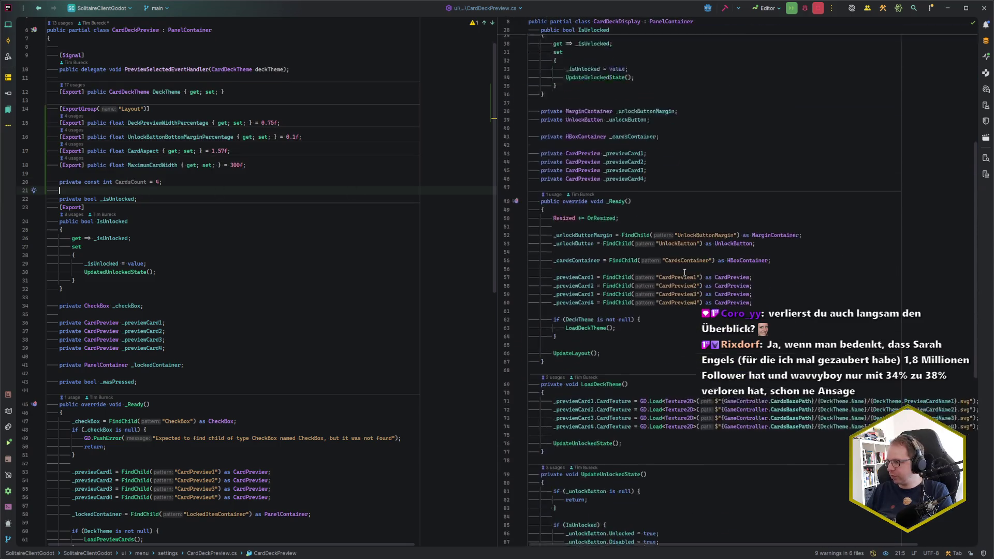
scroll(250, 269, down, 10)
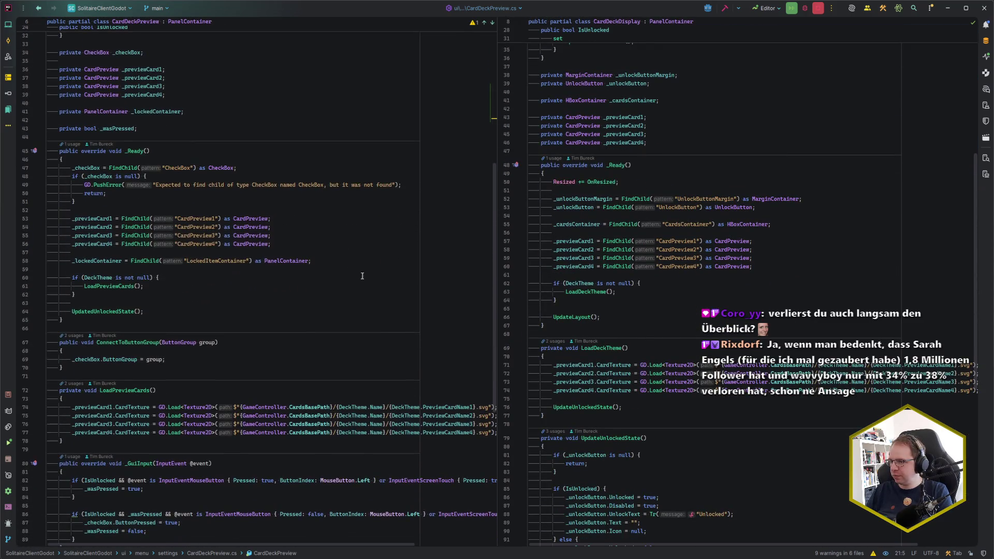
scroll(794, 343, down, 5)
scroll(794, 343, down, 2)
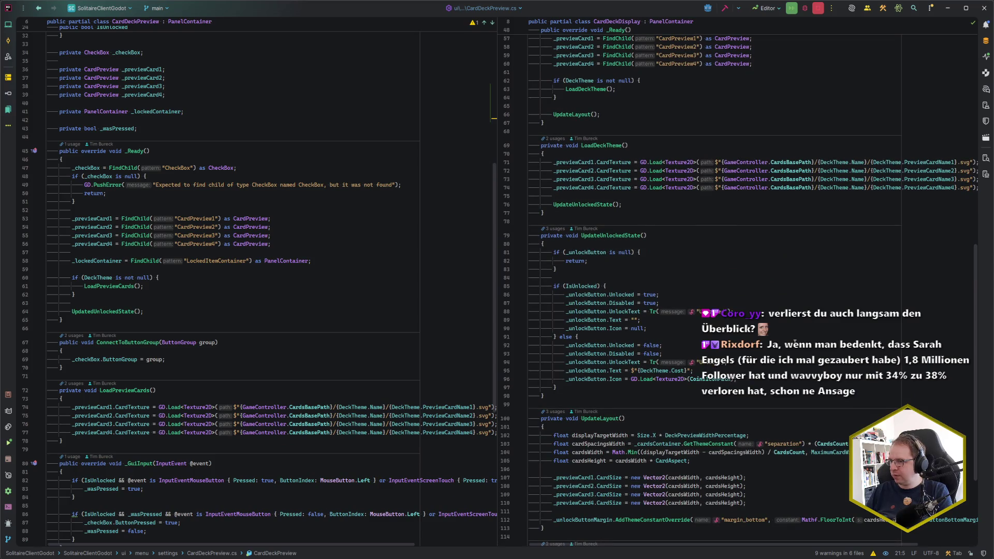
scroll(794, 342, down, 5)
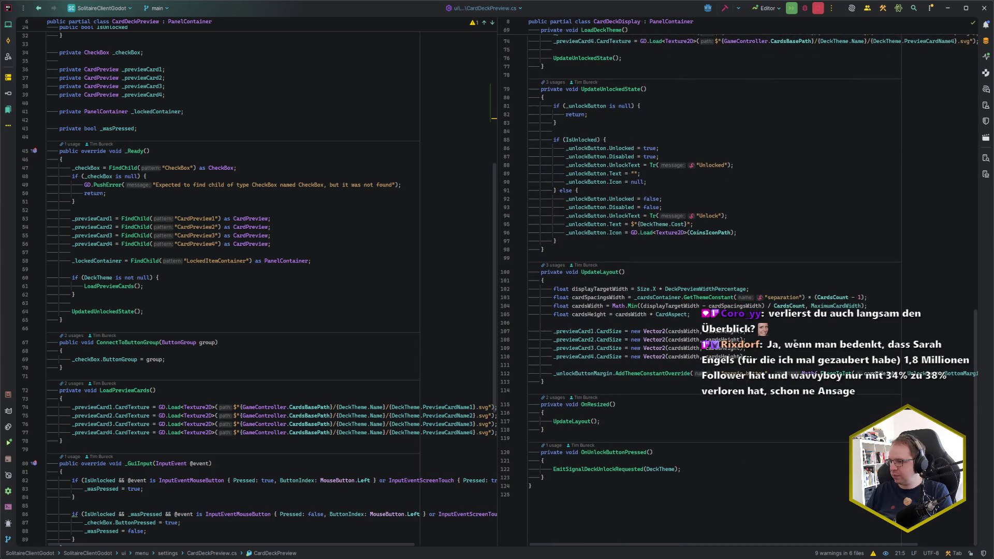
mouse_move(588, 382)
mouse_down()
mouse_move(575, 369)
mouse_move(548, 249)
mouse_up()
scroll(91, 309, down, 1)
scroll(91, 309, down, 10)
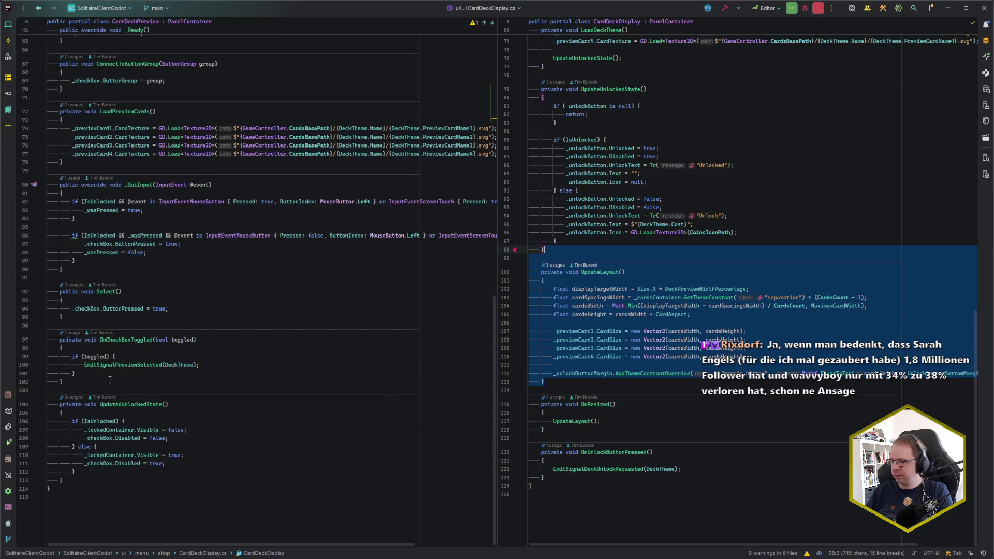
Paste UpdateLayout into CardDeckPreview and delete its unlock-button margin line
click(106, 479)
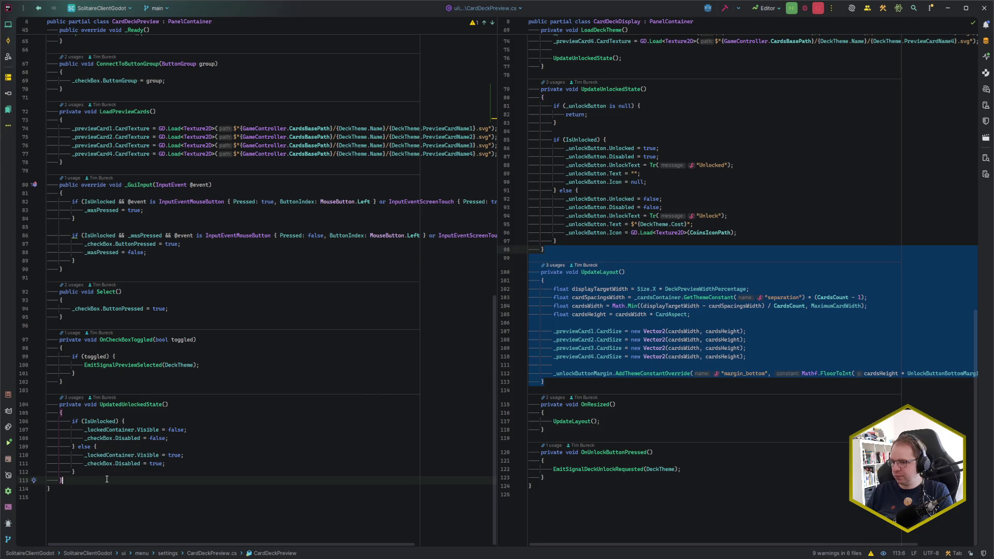
key(ctrl+v)
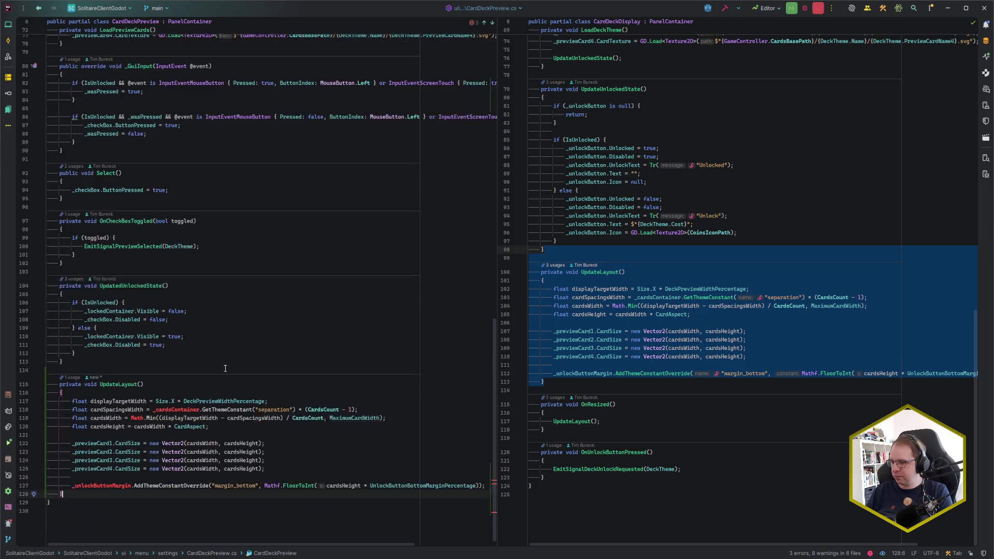
click(319, 455)
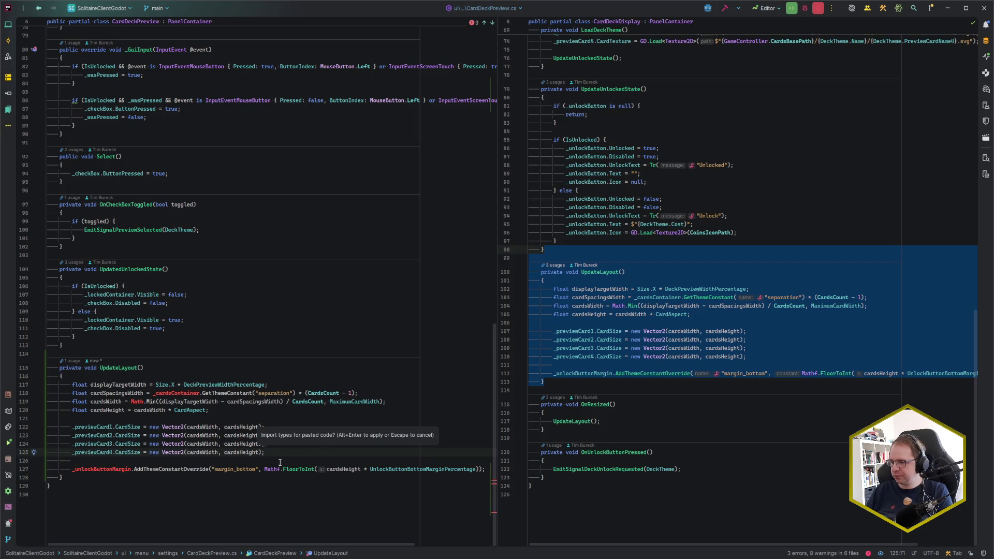
click(489, 472)
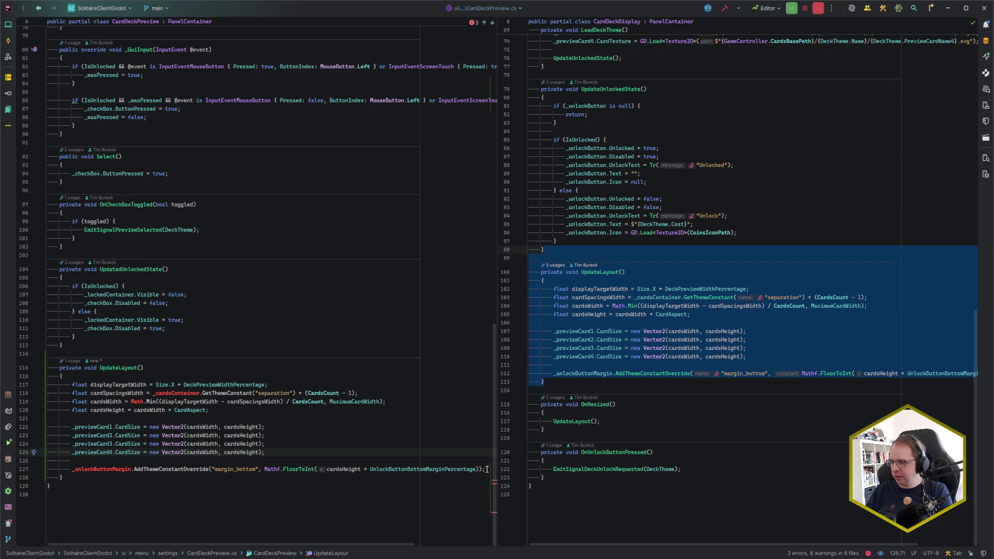
key(shift+Up)
key(shift+Up)
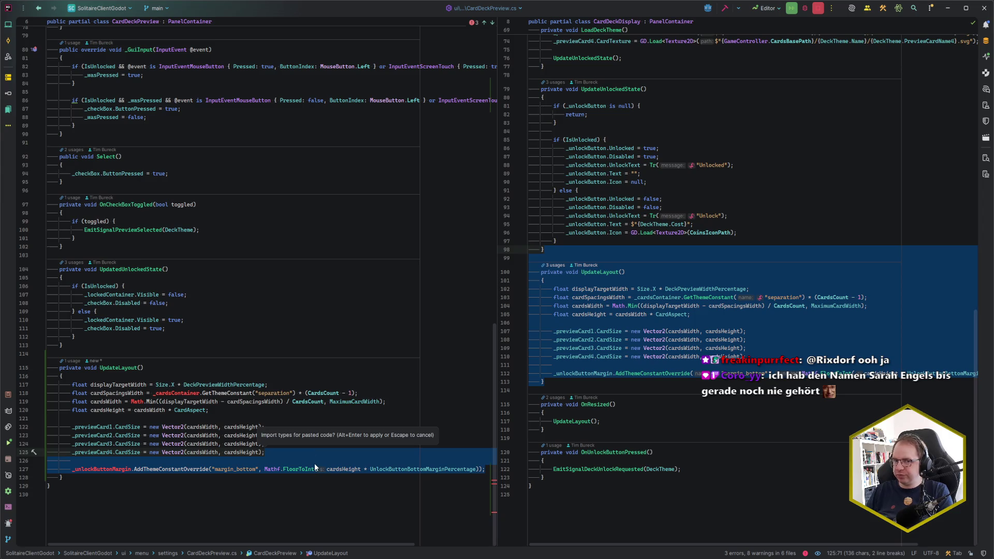
key(Delete)
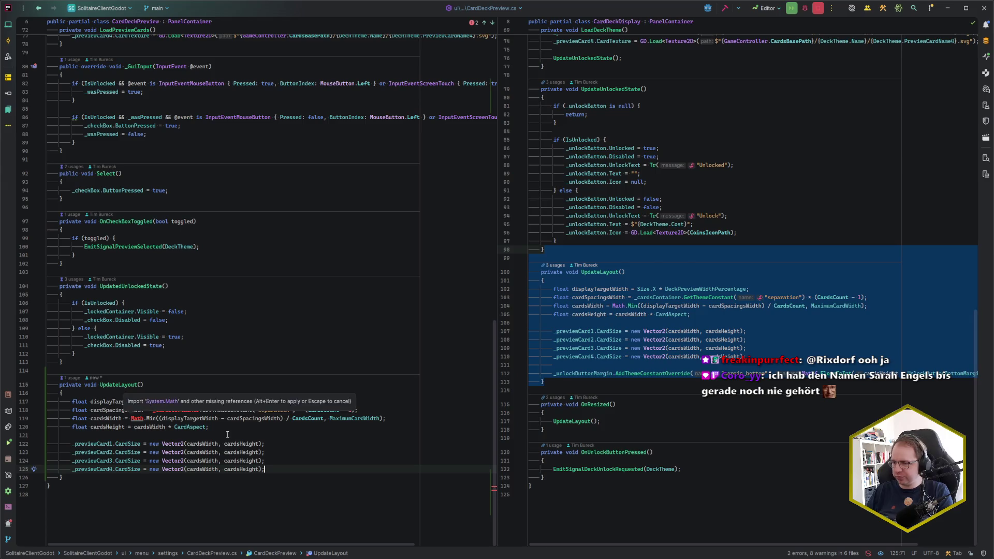
Import the missing reference for the unresolved Math call via Alt+Enter
click(141, 420)
key(alt+Return)
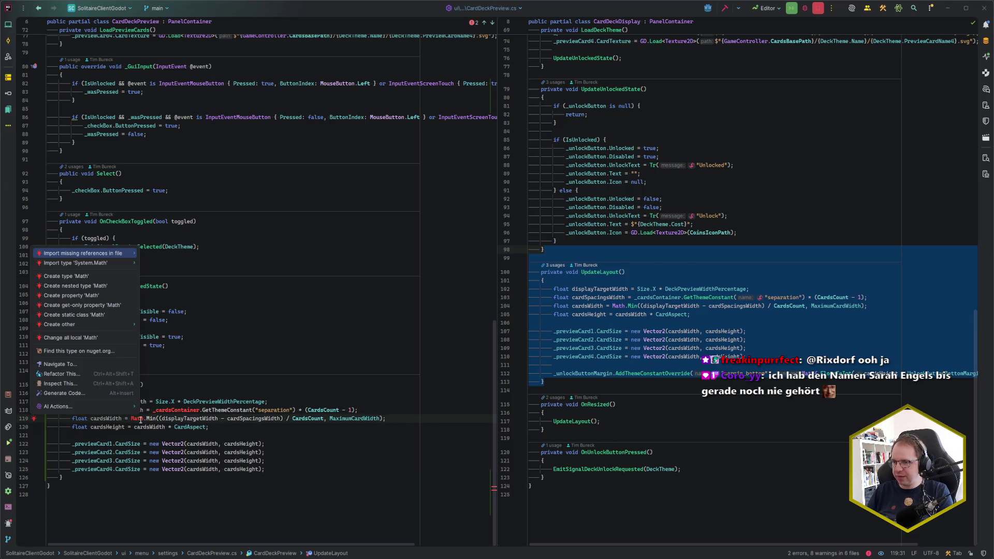
key(Return)
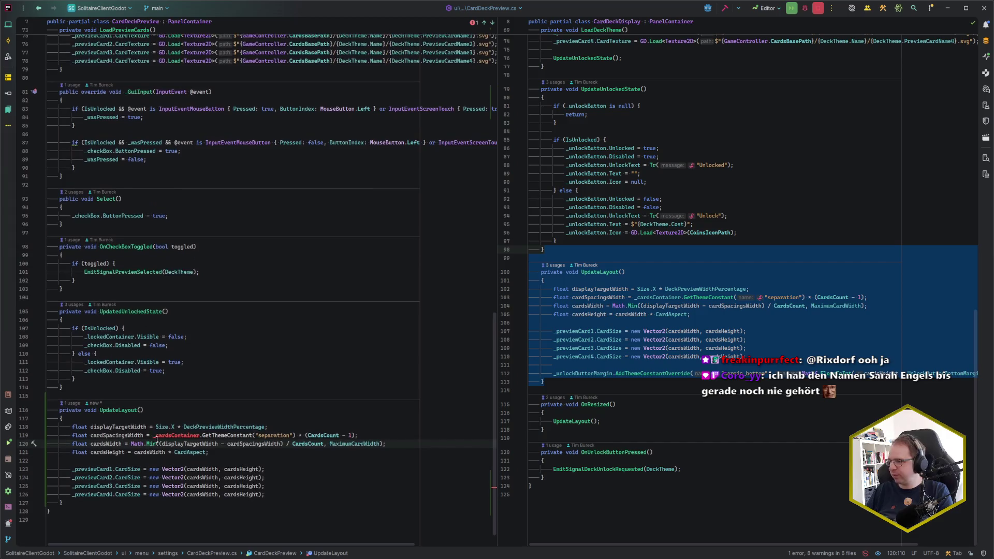
click(615, 429)
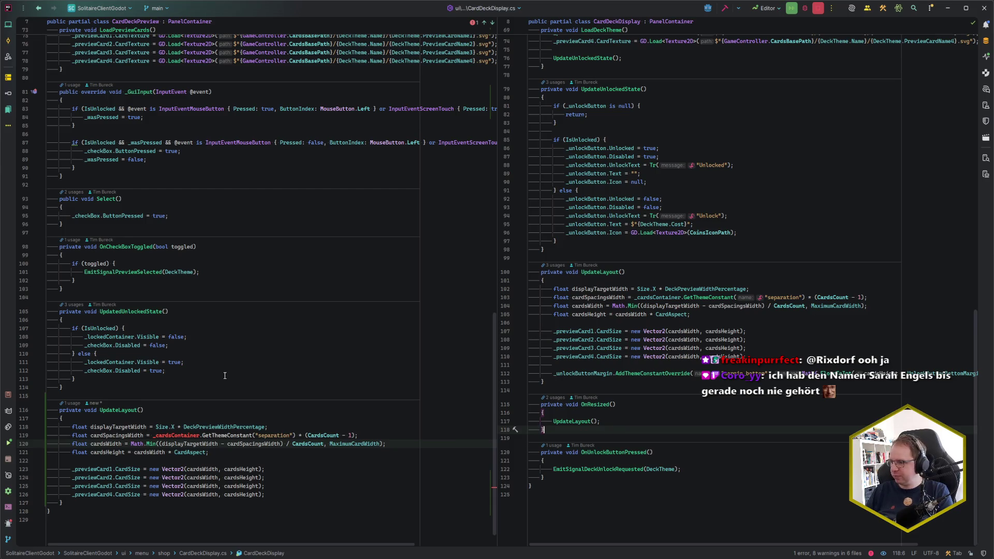
Copy the OnResized method from CardDeckDisplay to the end of CardDeckPreview
drag(557, 429, 557, 384)
click(50, 508)
key(ctrl+v)
scroll(174, 373, up, 8)
scroll(174, 373, up, 6)
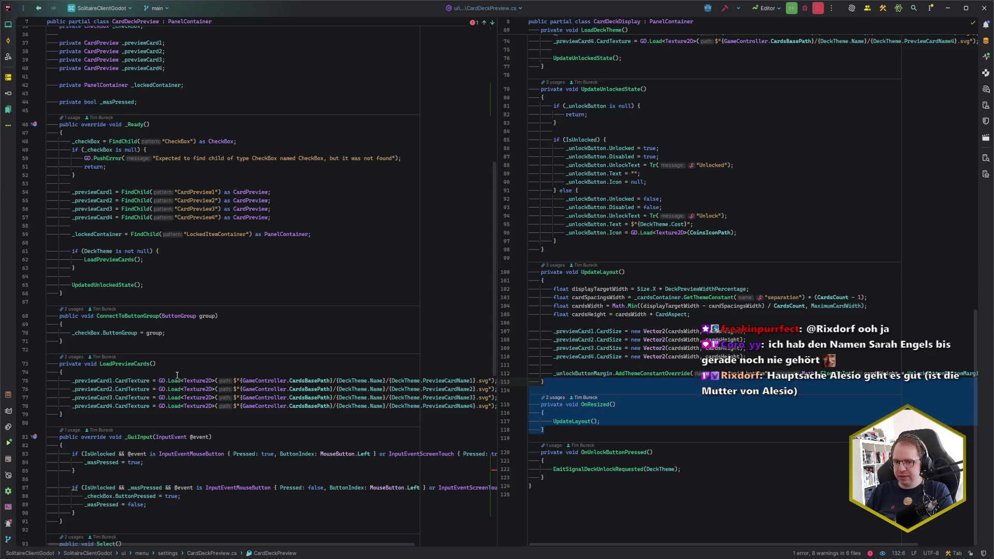
scroll(178, 365, up, 2)
scroll(682, 373, up, 5)
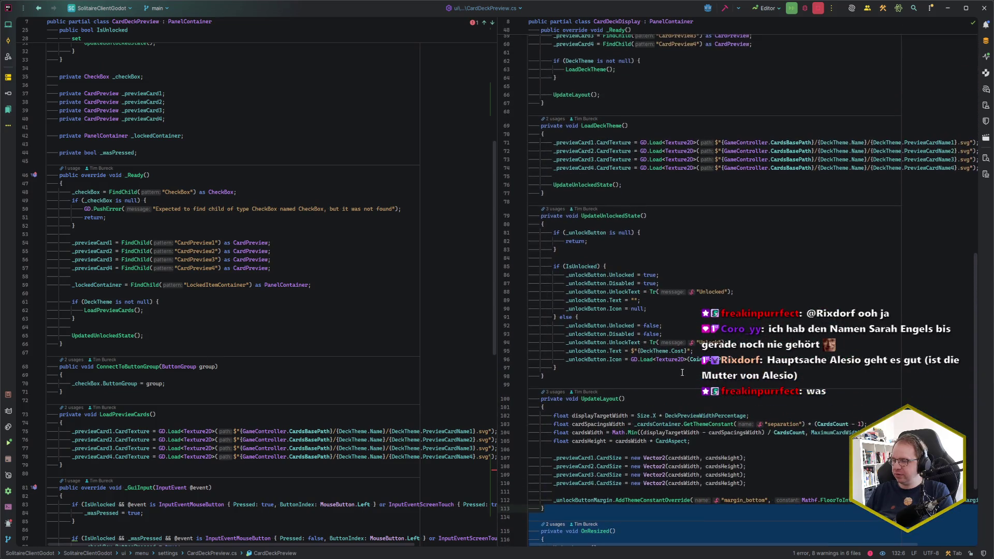
scroll(682, 372, up, 5)
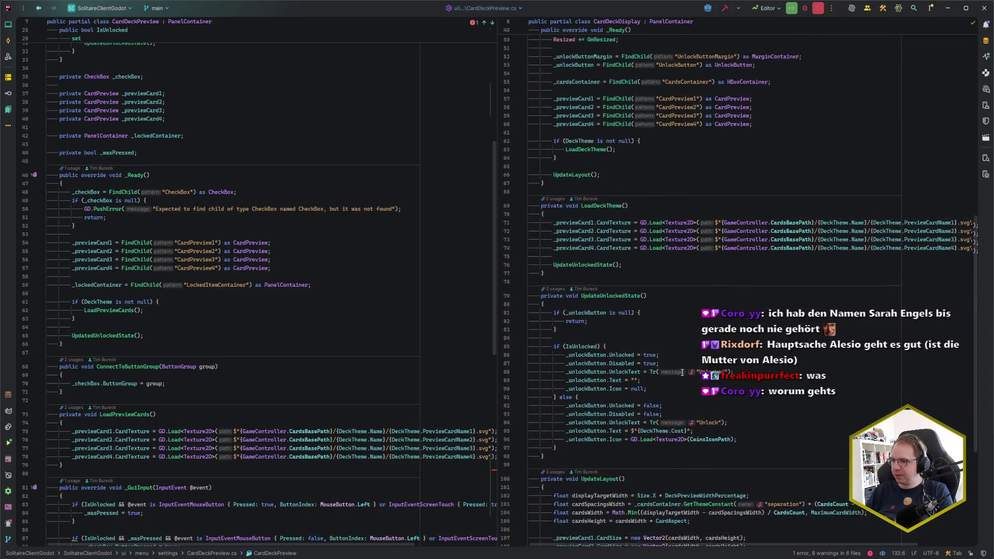
scroll(682, 373, up, 4)
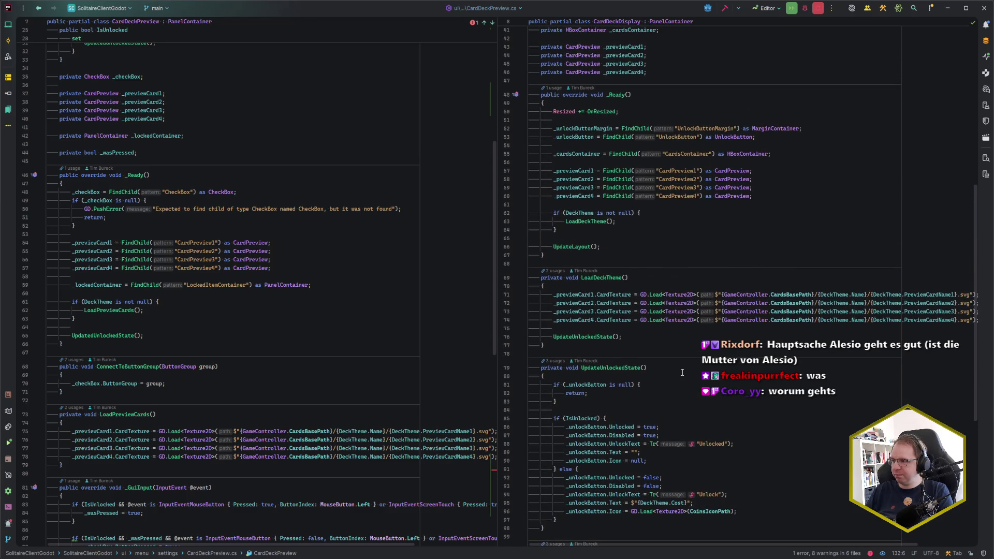
Add 'Resized += OnResized;' at the start of CardDeckPreview's _Ready, followed by a blank line
drag(615, 177, 619, 190)
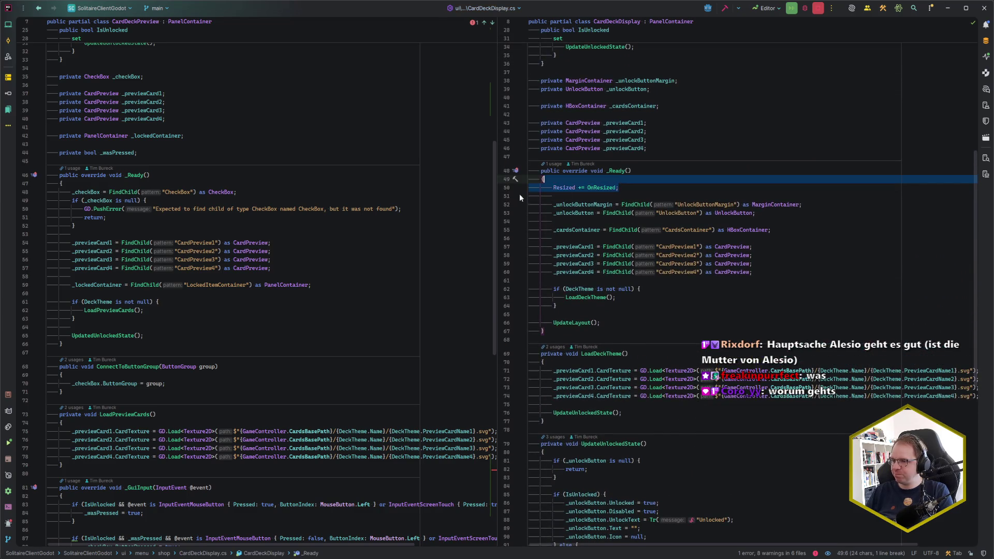
click(118, 180)
key(ctrl+v)
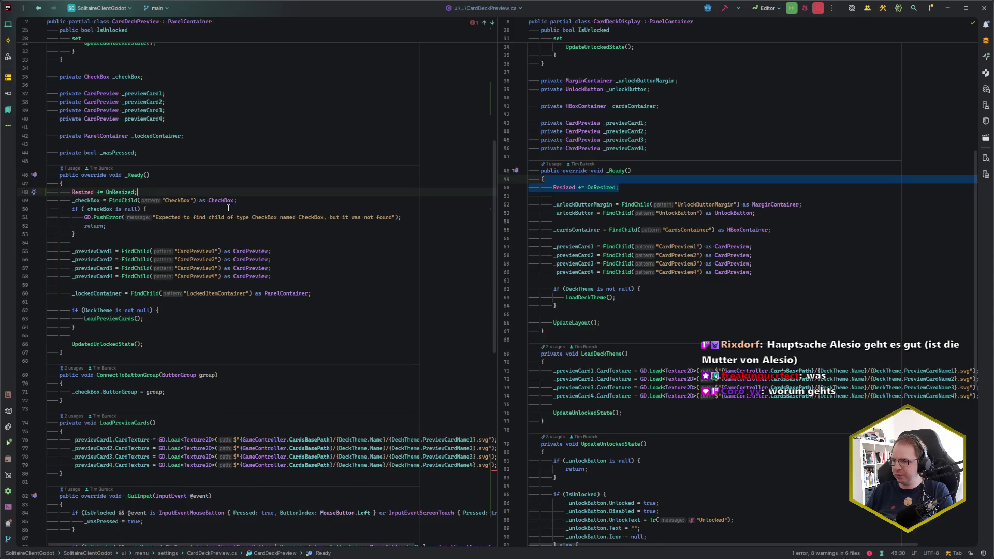
key(Return)
click(208, 190)
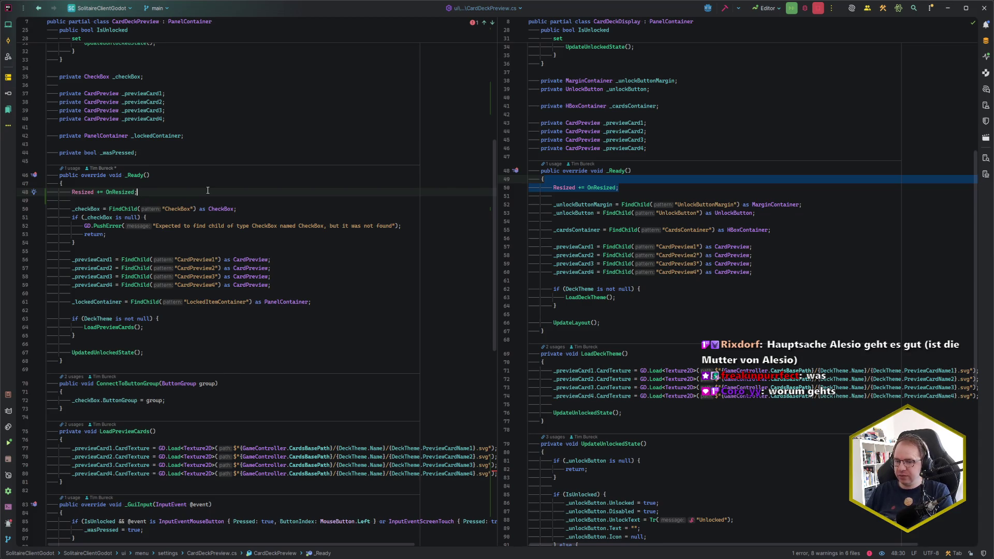
click(248, 242)
click(252, 250)
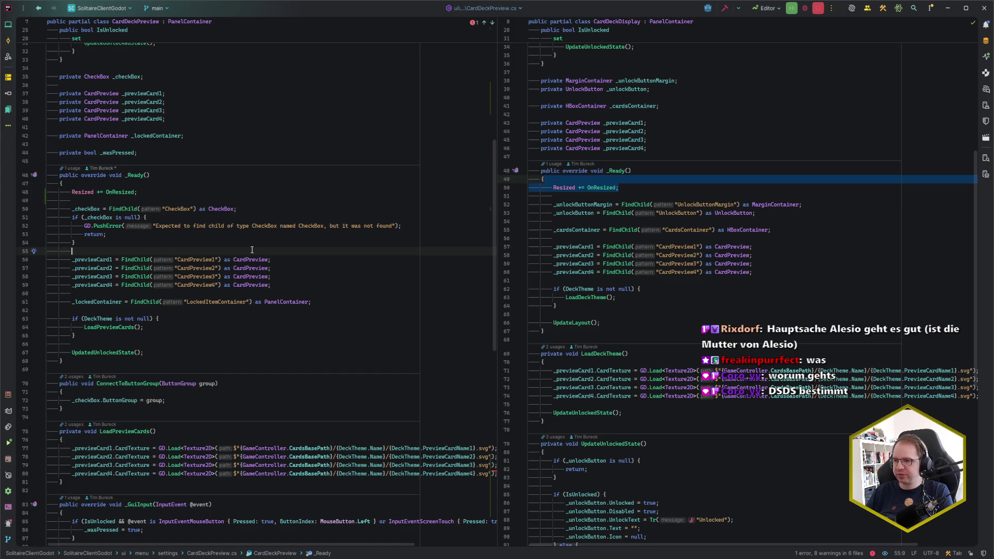
Check the LoadDeckTheme call in CardDeckDisplay, then return to Godot
click(727, 293)
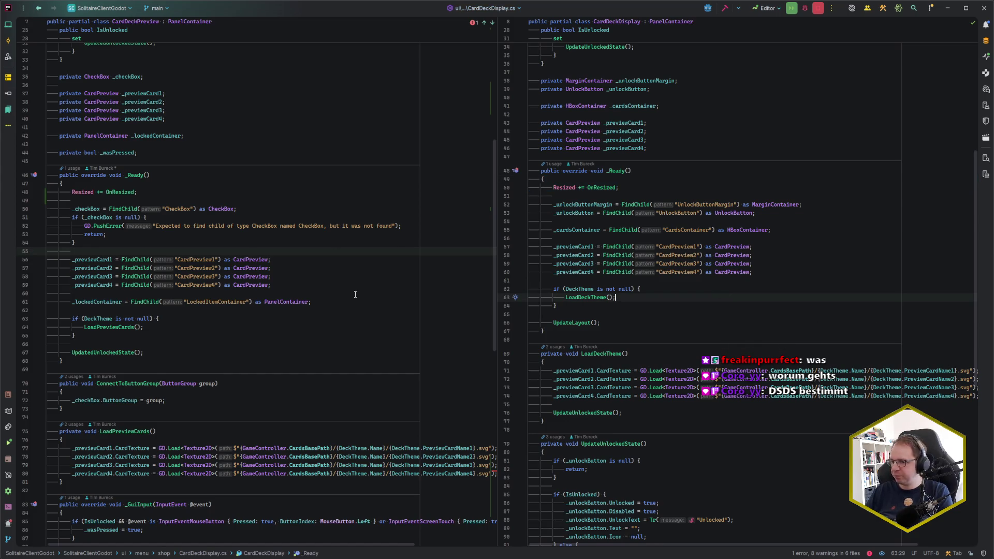
scroll(304, 288, up, 2)
scroll(298, 298, down, 1)
scroll(298, 299, up, 2)
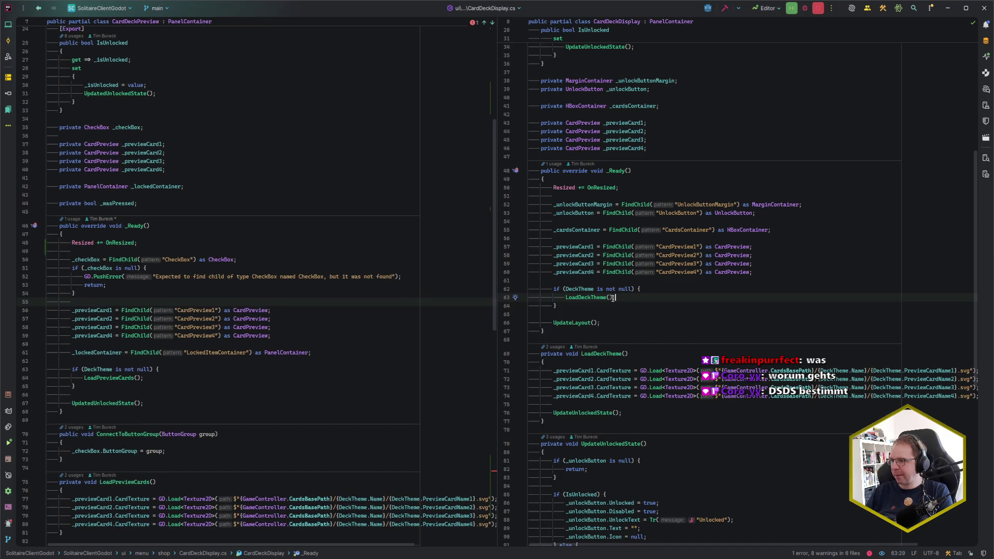
scroll(642, 301, down, 8)
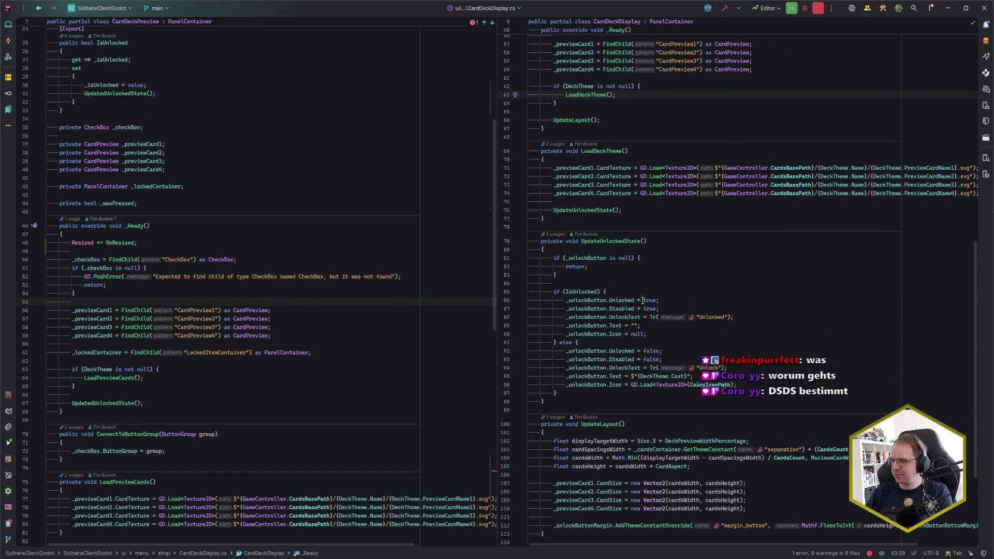
scroll(240, 331, down, 20)
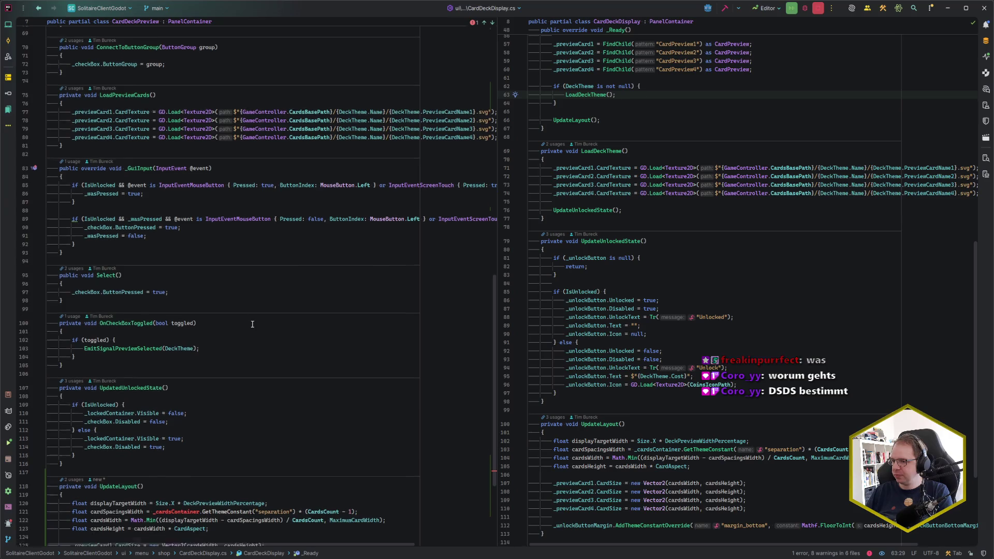
scroll(249, 325, up, 20)
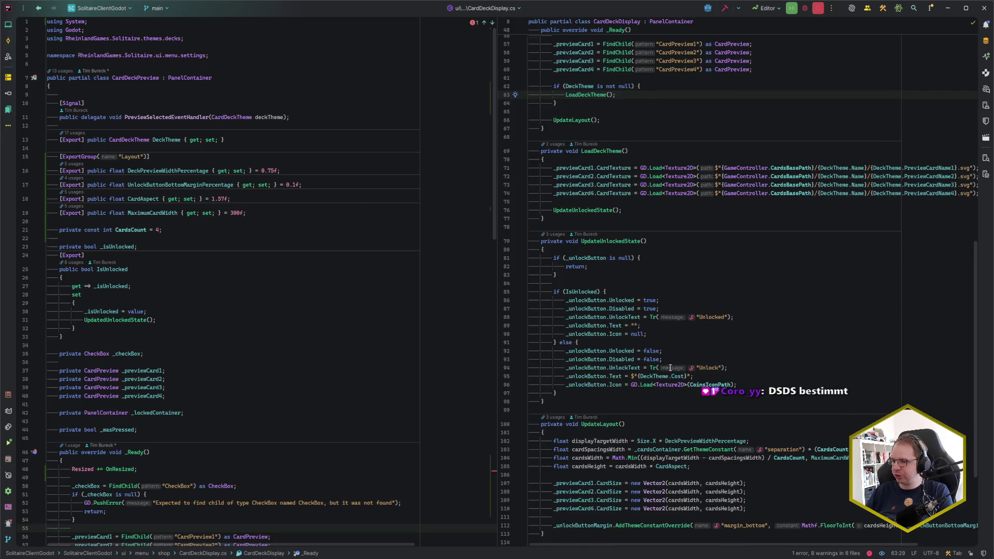
scroll(669, 367, up, 19)
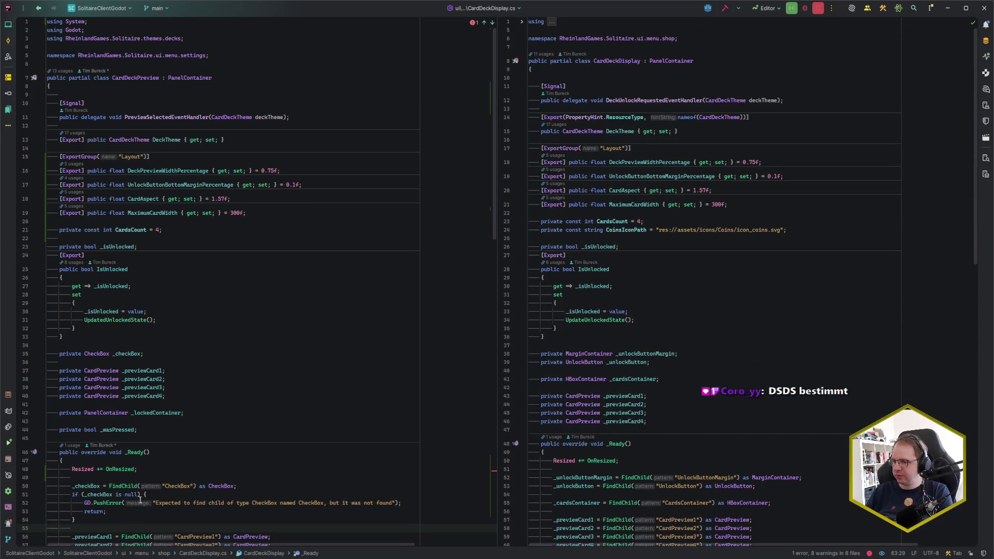
key(alt+Tab)
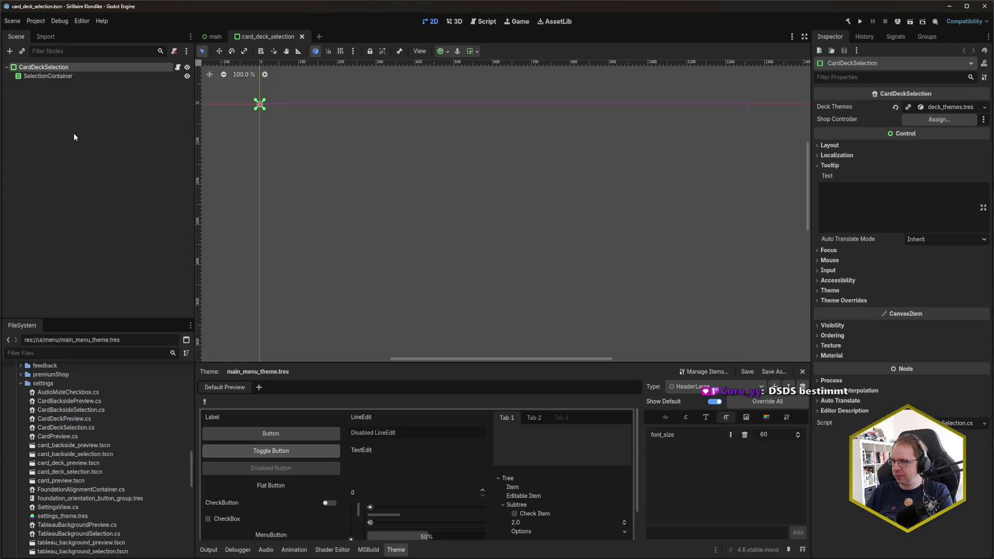
Close the card_deck_selection tab, open card_deck_preview.tscn, and expand HBoxContainer to show CardPreview1–4
click(69, 76)
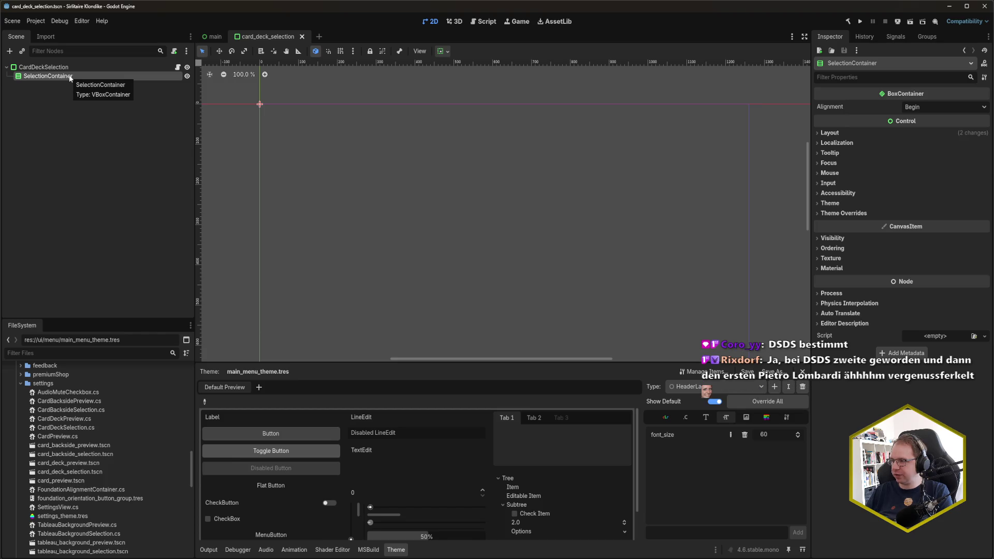
key(alt+Tab)
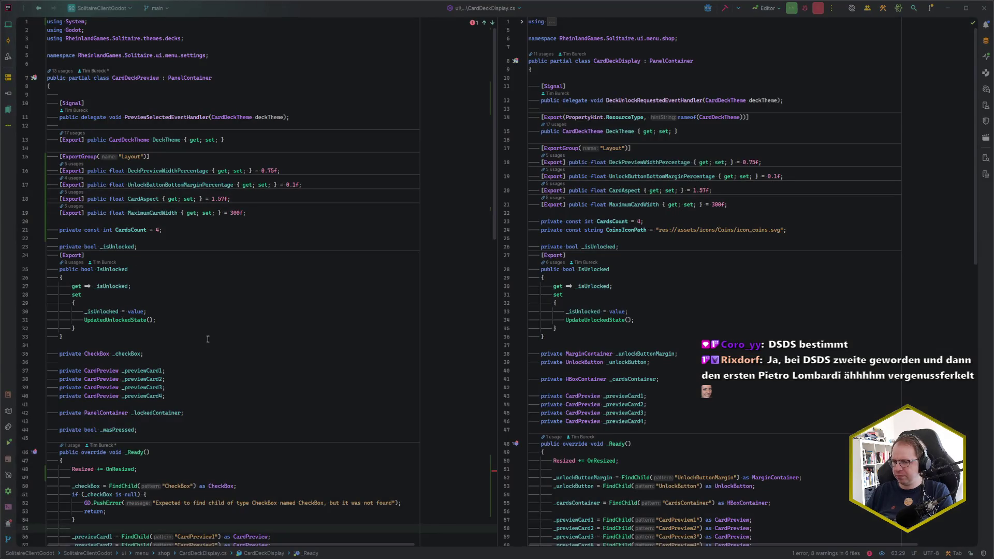
key(alt+Tab)
middle_click(271, 38)
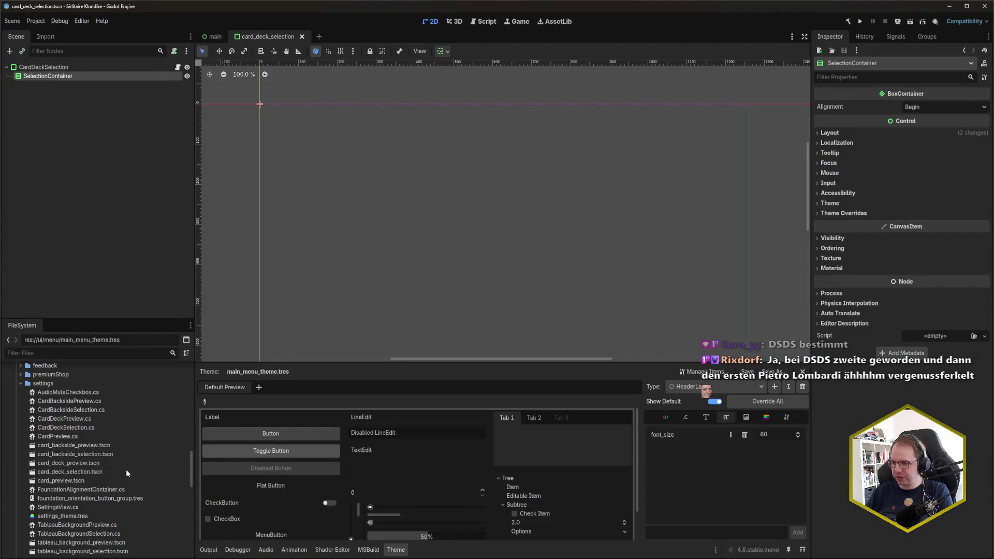
double_click(98, 463)
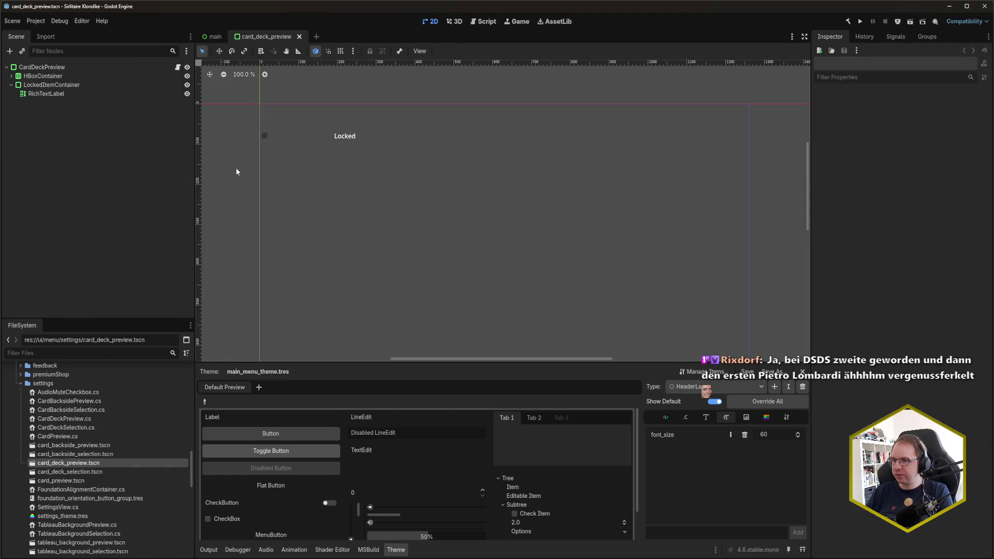
click(10, 76)
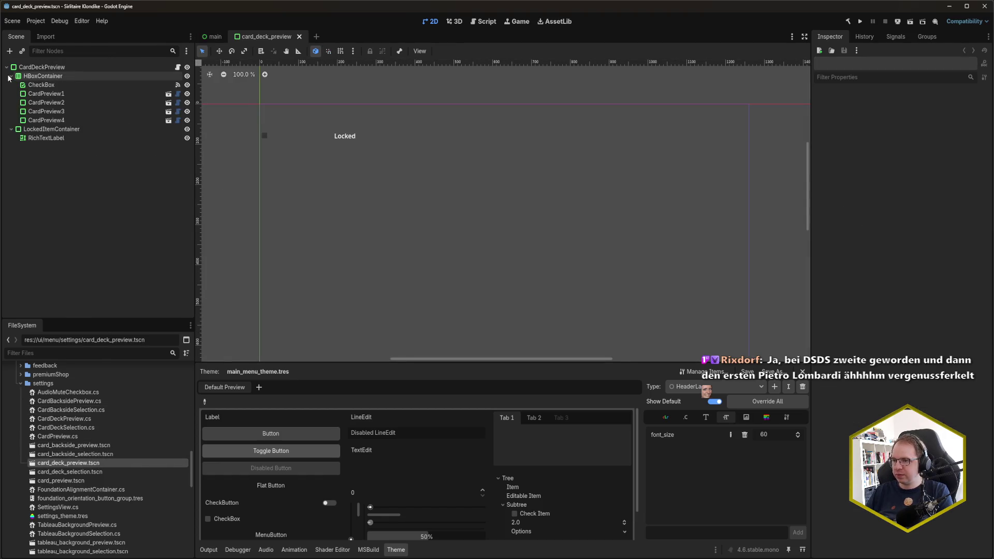
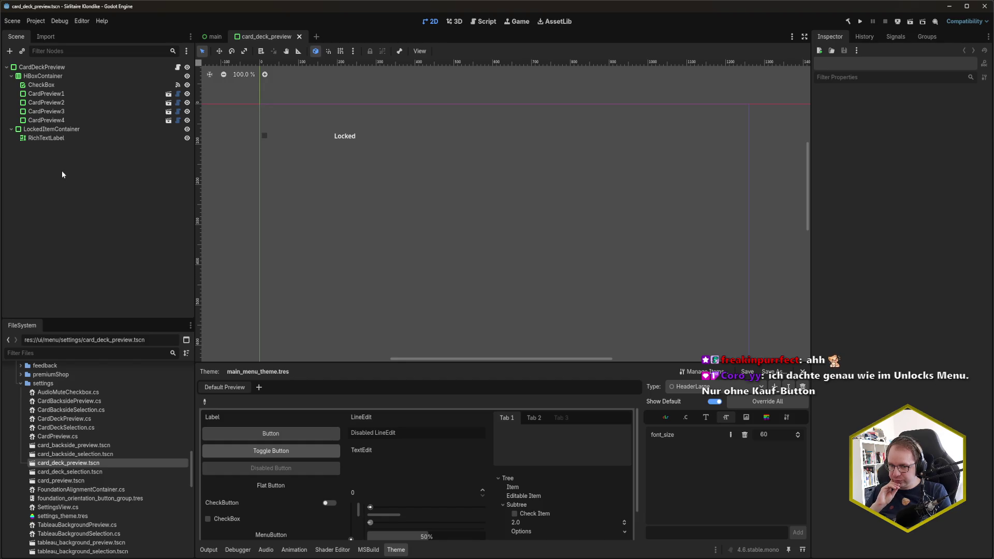
Cycle through the open windows, then bring up Rider with CardDeckPreview.cs beside CardDeckDisplay.cs
key(alt+Tab)
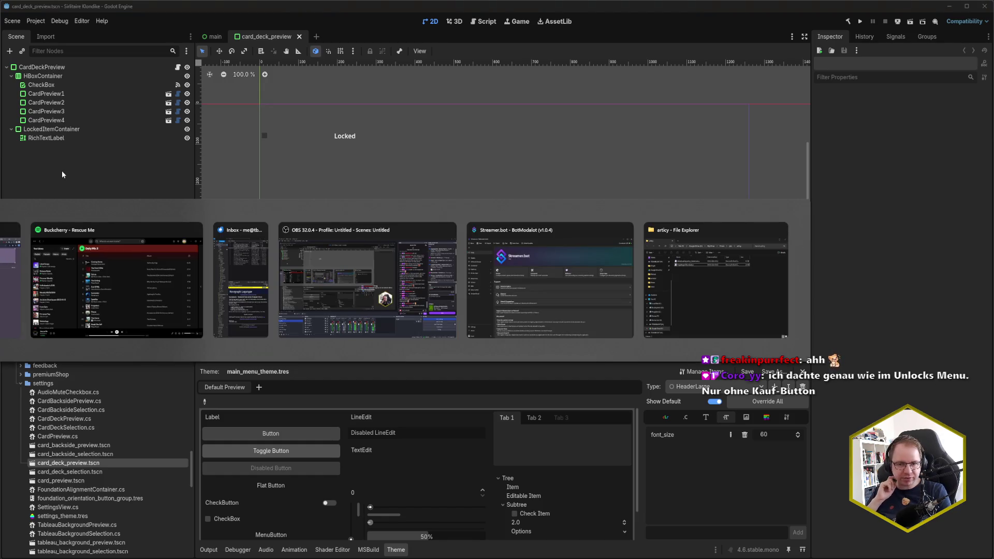
key(Escape)
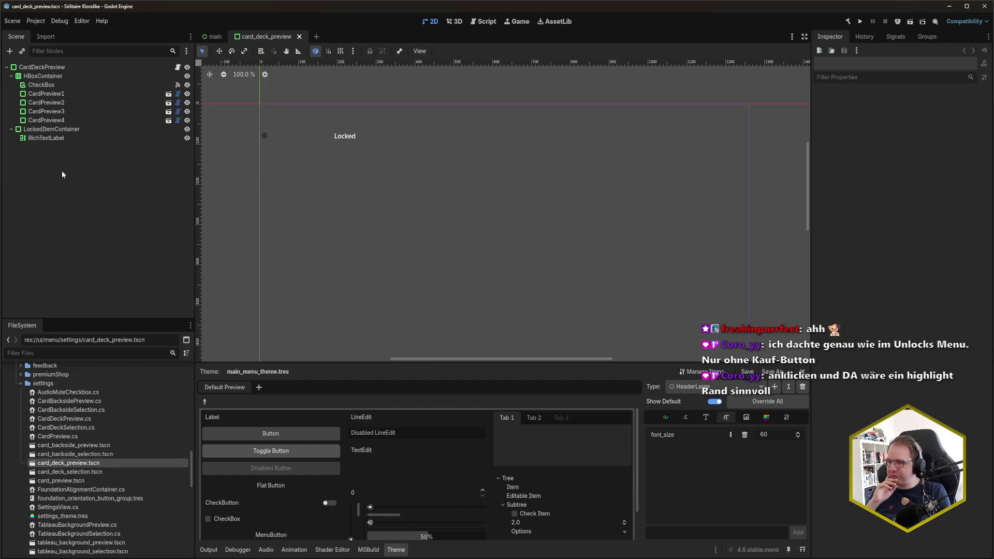
key(alt+Tab)
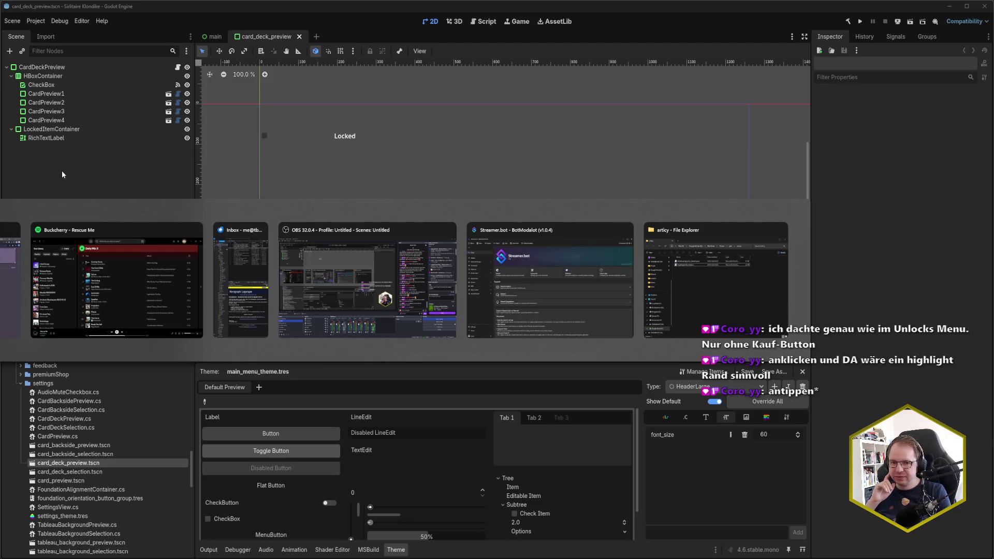
key(Escape)
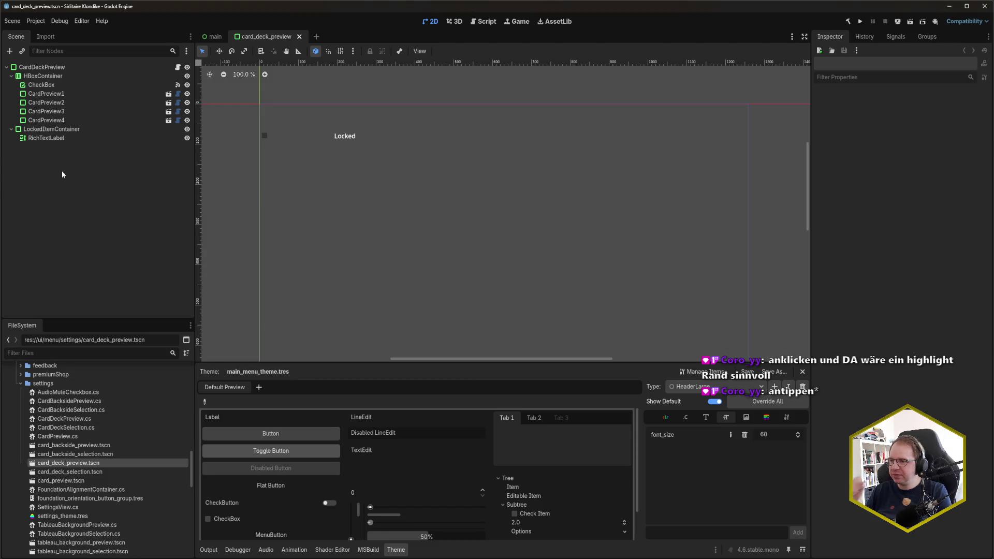
mouse_move(36, 557)
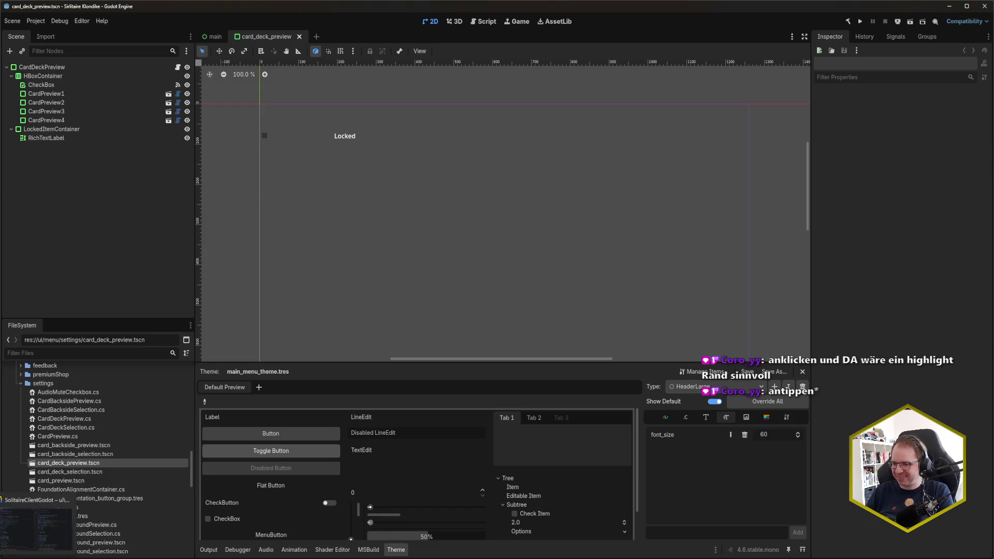
click(37, 523)
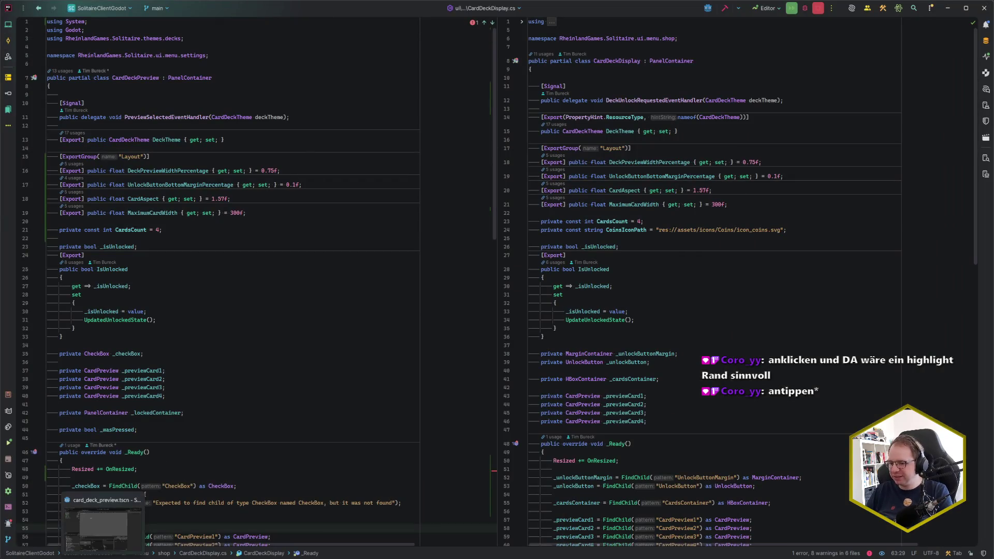
Go back to Godot and rebuild the .NET project, revealing the missing '_cardsContainer' error
click(101, 523)
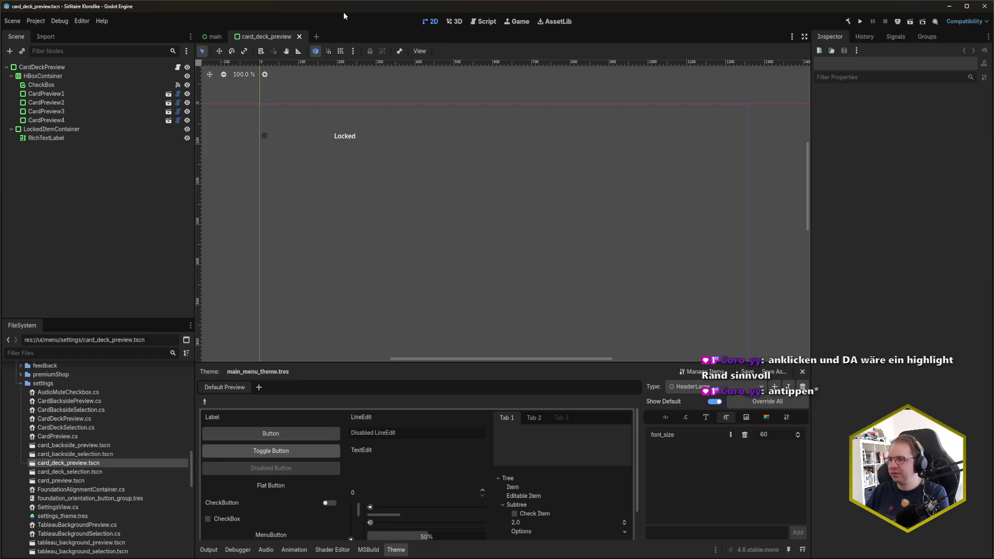
key(F6)
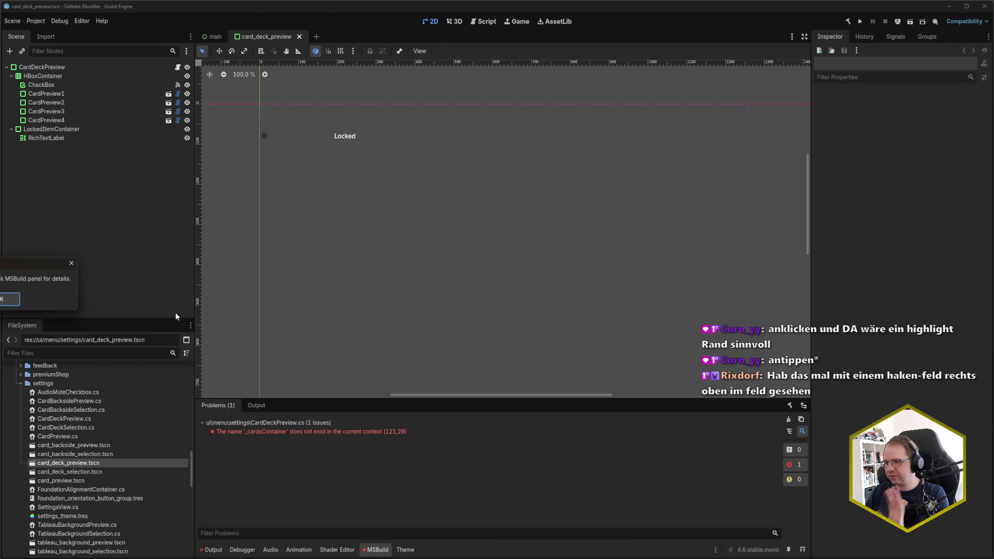
Dismiss the build error, compare card_deck_display's CardsContainer node, then inspect CardPreview1's sizing in card_deck_preview
click(8, 300)
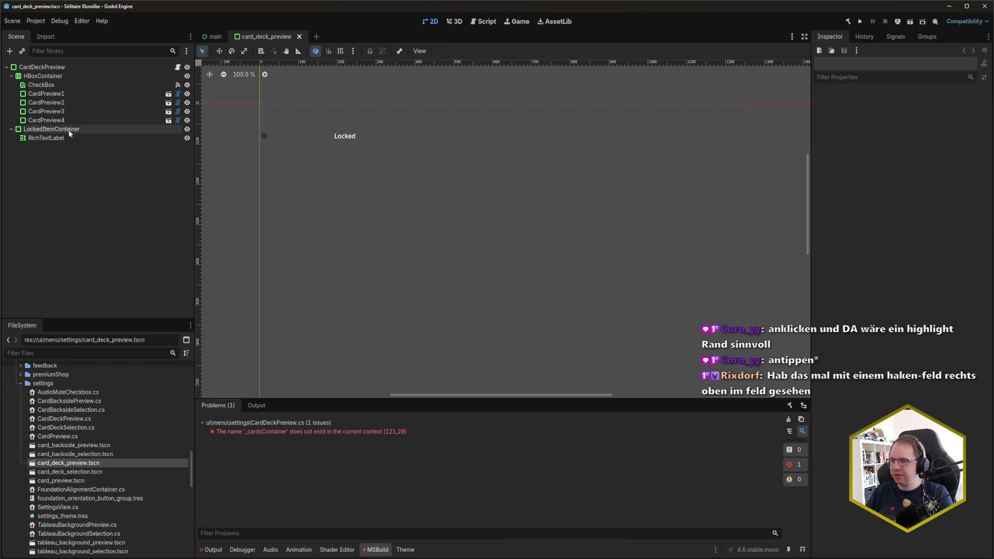
click(74, 75)
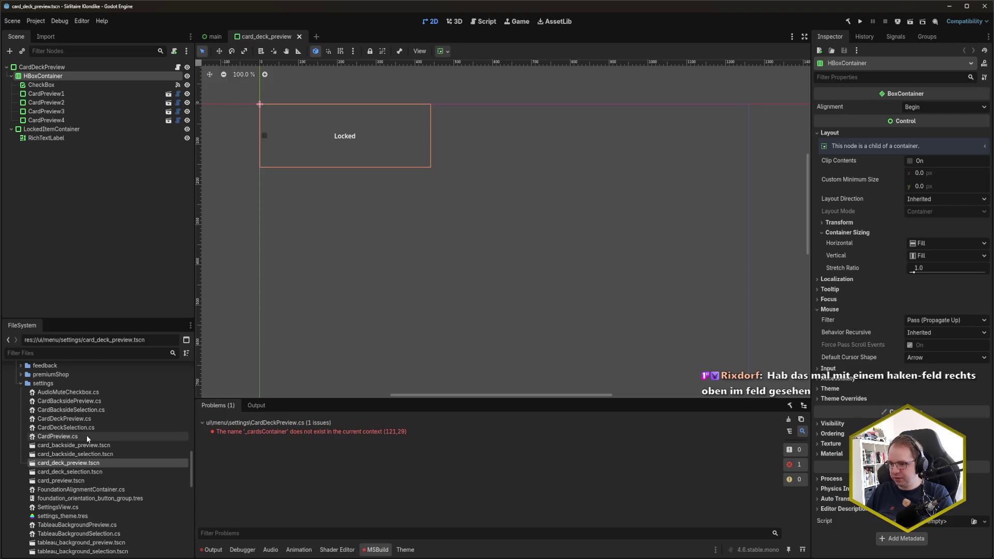
scroll(88, 439, down, 5)
double_click(92, 504)
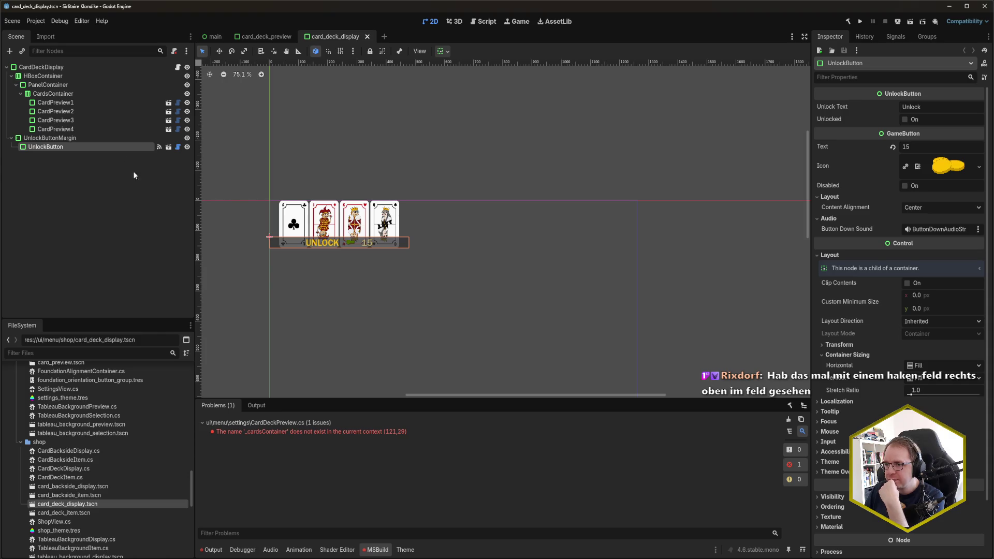
click(78, 94)
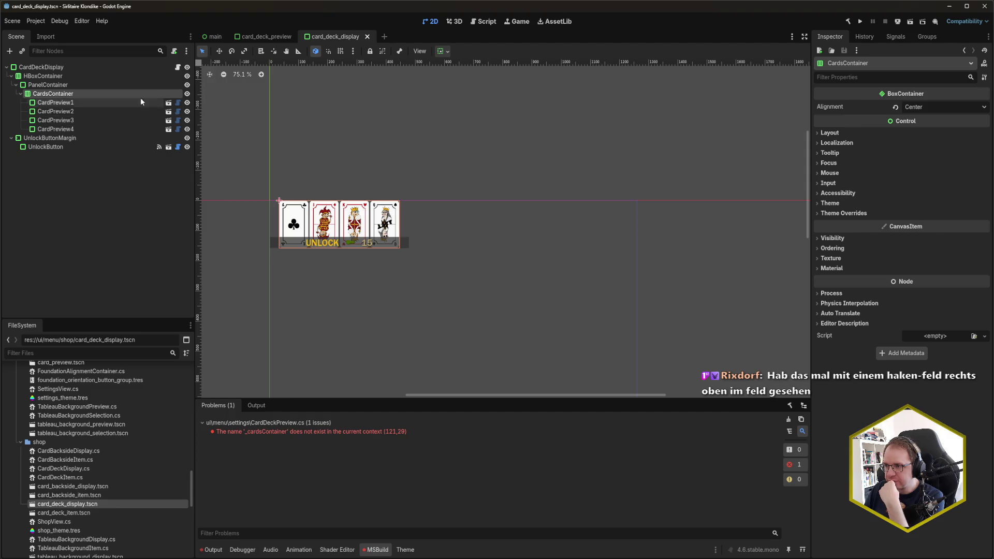
click(265, 36)
click(75, 94)
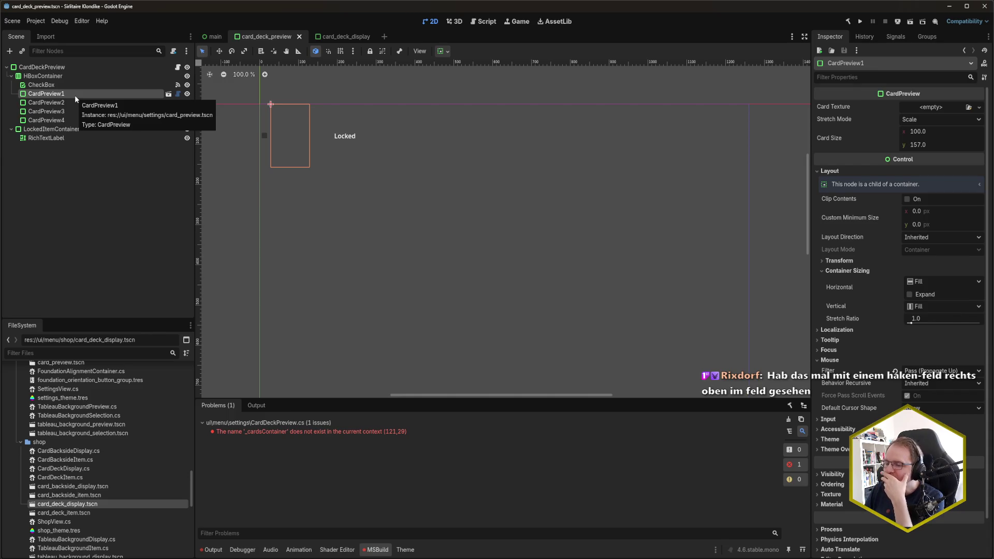
Reparent CardPreview1–4 under a new HBoxContainer node
shift+click(73, 122)
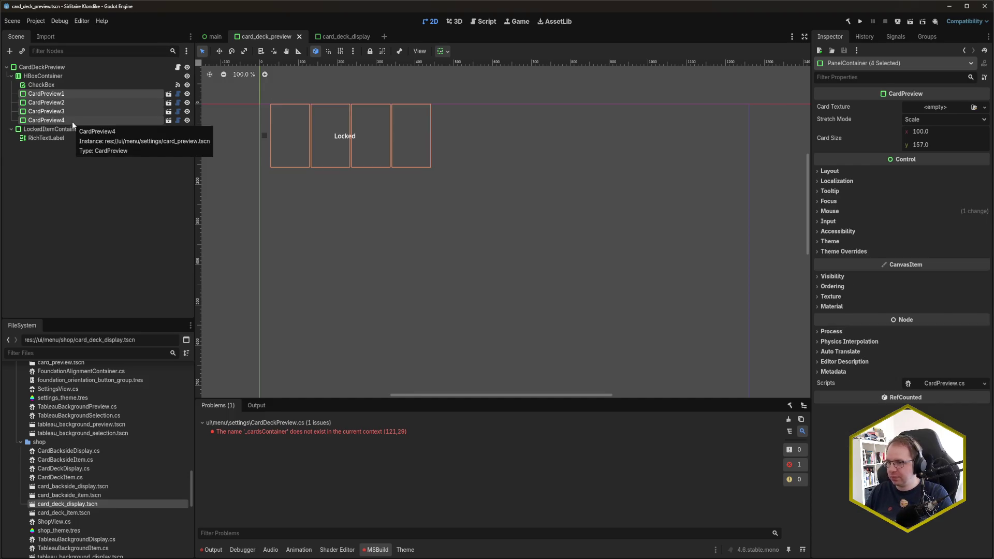
click(59, 78)
click(52, 94)
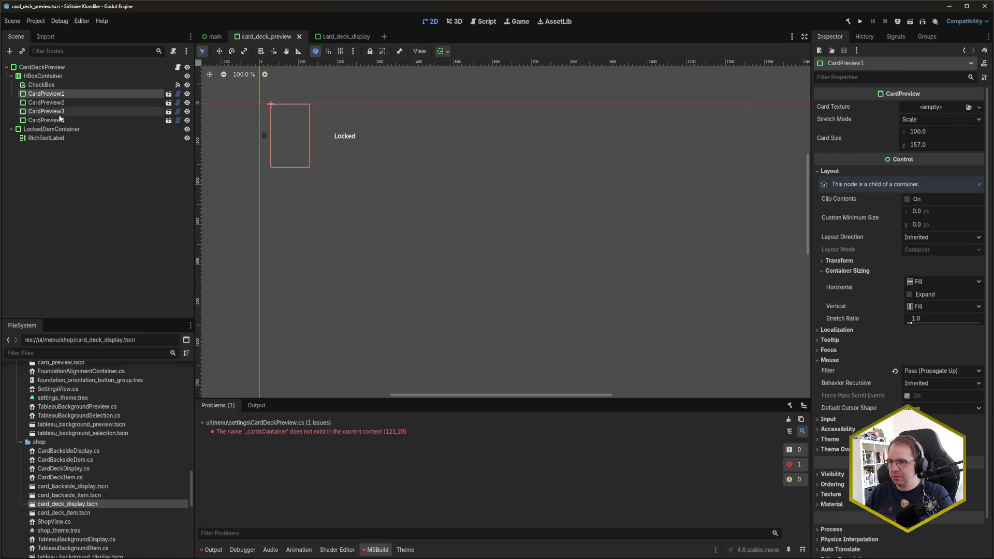
shift+click(60, 120)
right_click(60, 122)
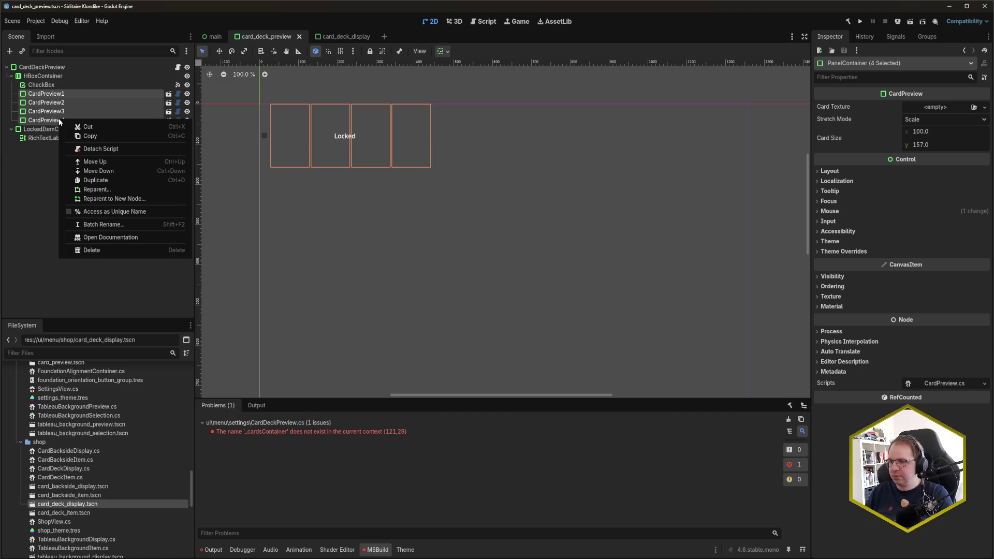
click(126, 198)
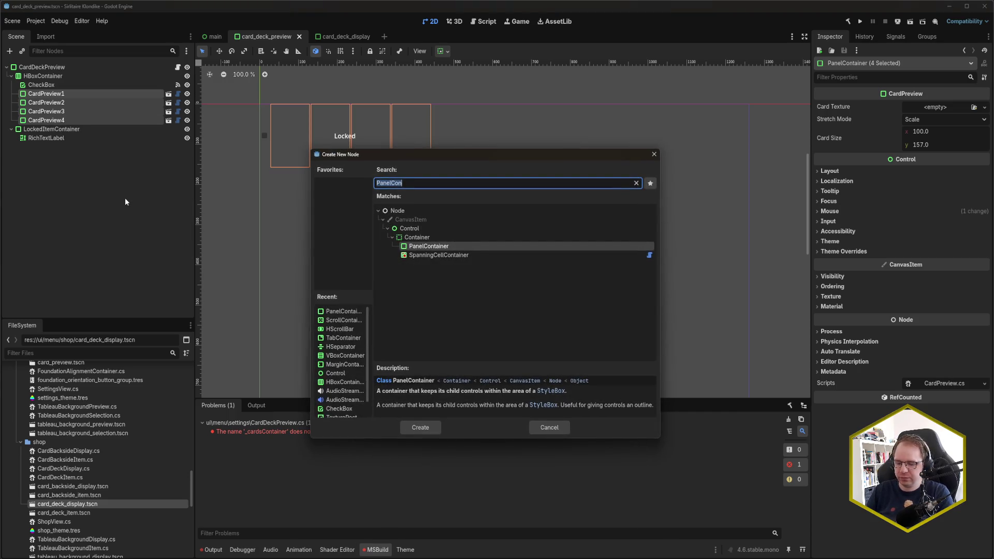
key(BackSpace)
text(hbox)
key(Return)
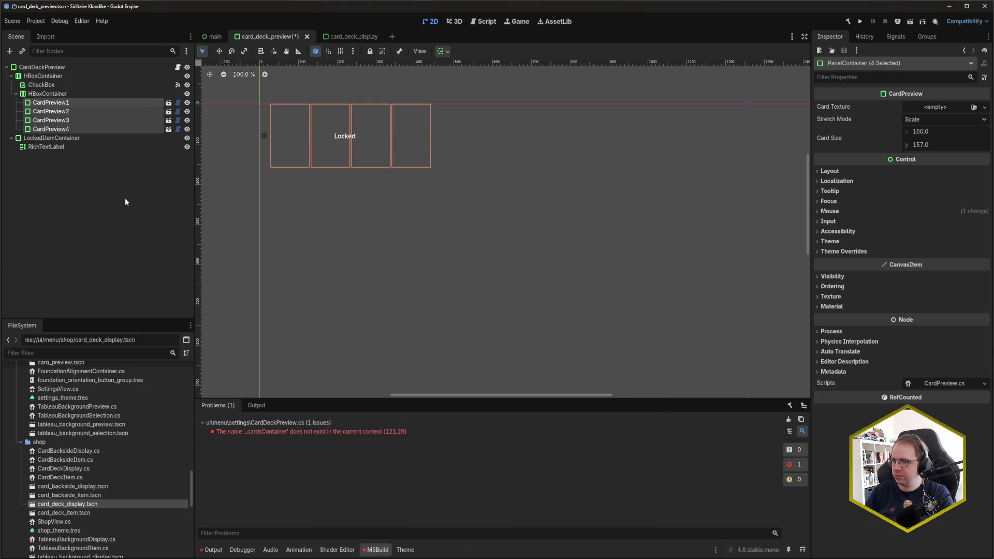
Rename the new container to CardsContainer, save the scene, and check the wrapped previews
click(73, 94)
key(F2)
text(Cards)
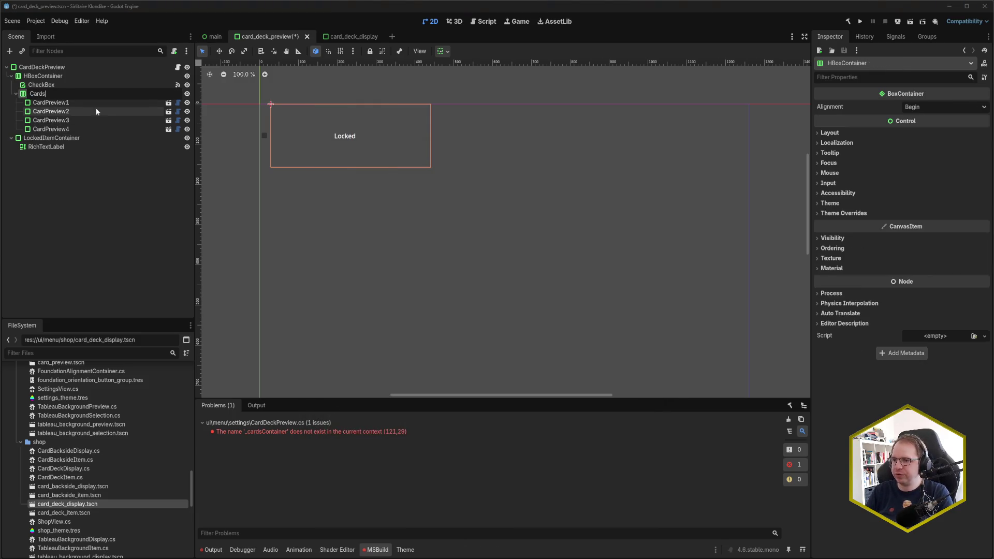
text(Container)
key(Return)
key(ctrl+s)
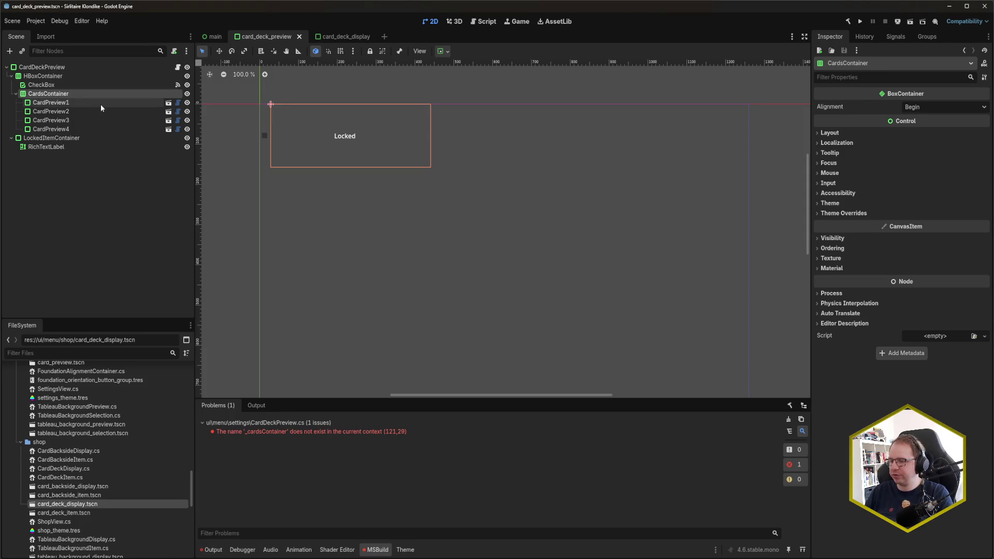
click(100, 105)
click(99, 108)
click(91, 94)
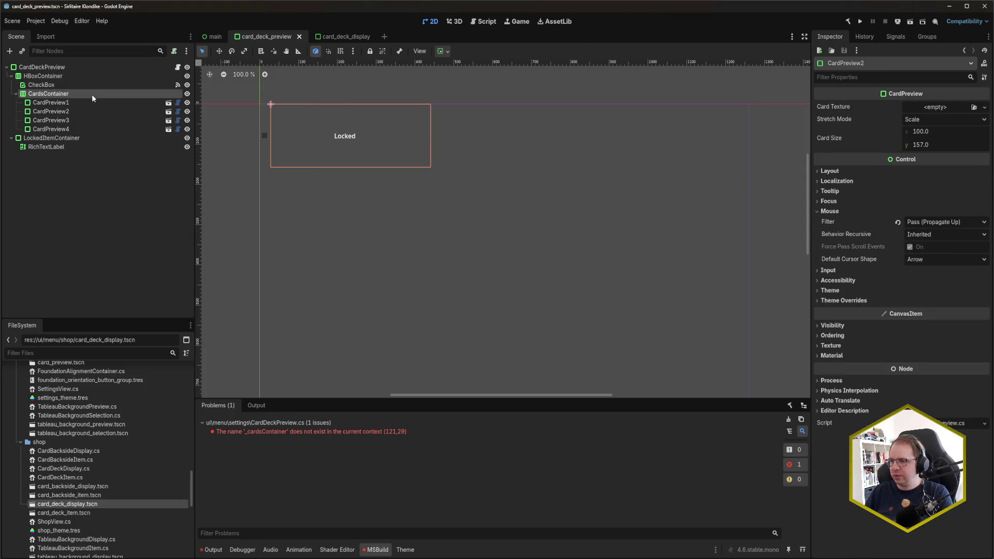
key(alt+Tab)
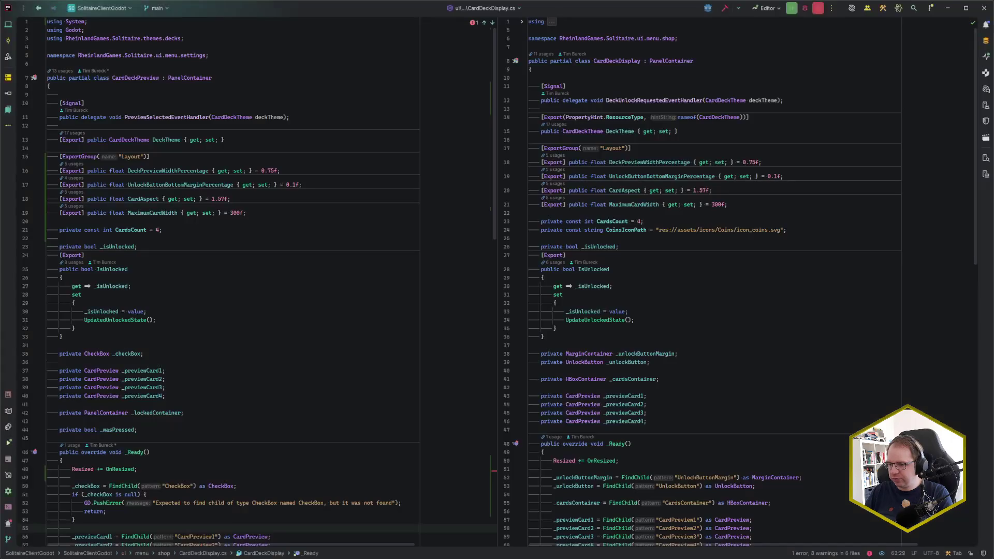
Copy the HBoxContainer _cardsContainer field from CardDeckDisplay into CardDeckPreview below the CheckBox field
scroll(609, 320, down, 4)
scroll(306, 359, down, 3)
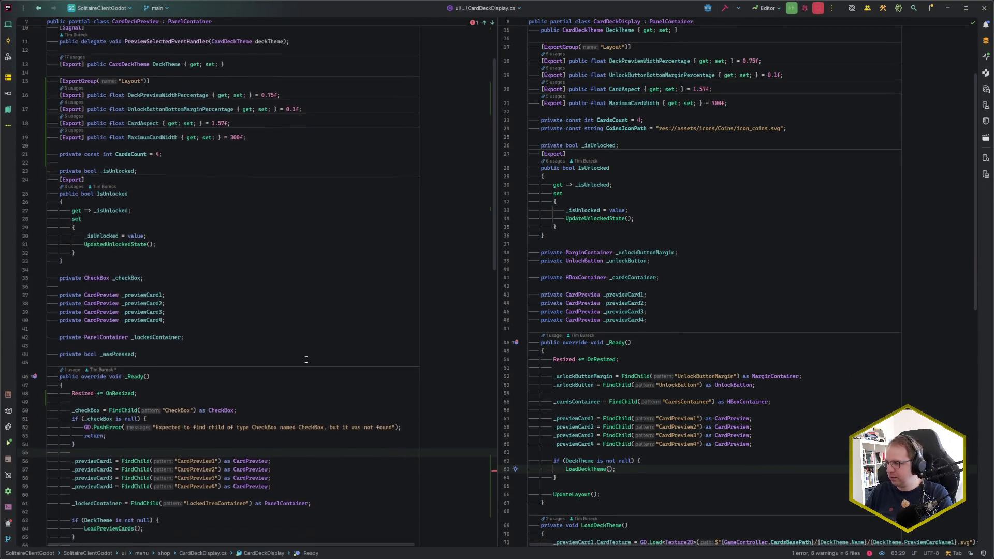
drag(673, 278, 672, 262)
key(ctrl+c)
click(267, 280)
key(ctrl+v)
Paste the _cardsContainer FindChild("CardsContainer") lookup into CardDeckPreview's _Ready after the CheckBox check
scroll(791, 336, down, 2)
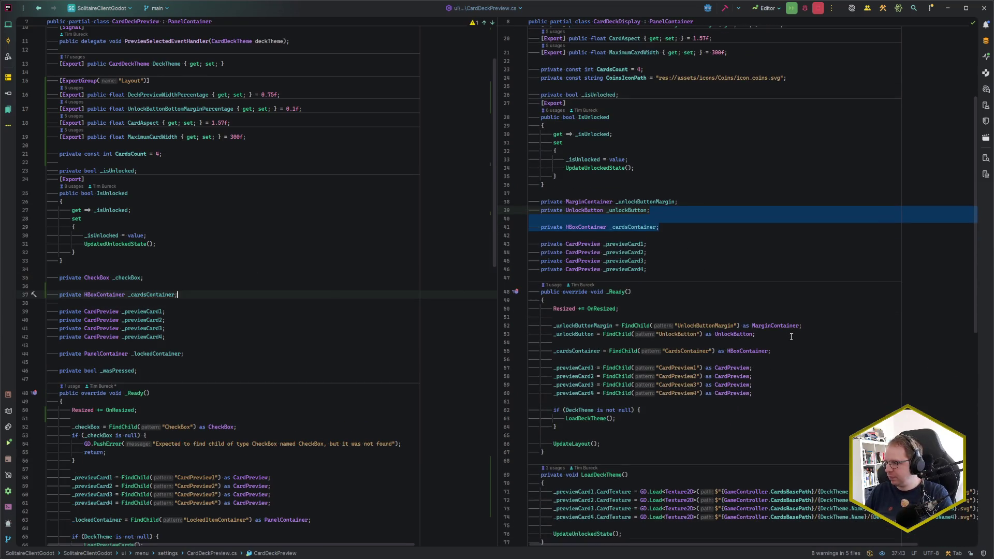
drag(782, 352, 782, 333)
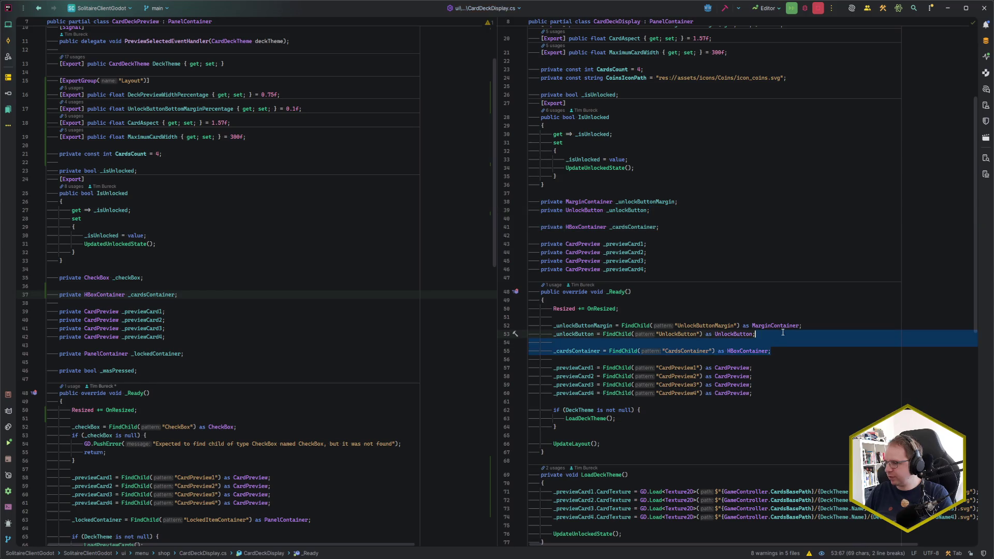
scroll(191, 420, down, 2)
click(204, 412)
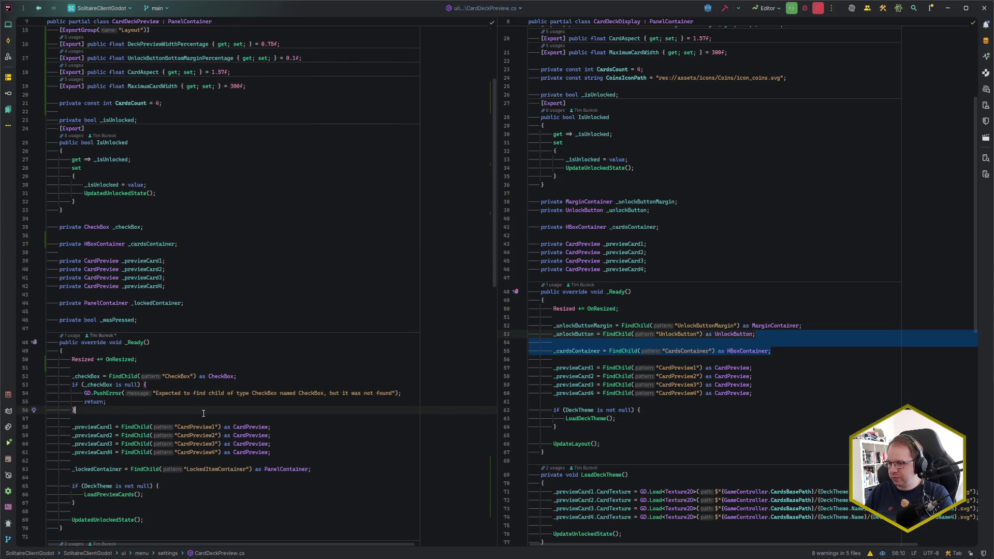
key(ctrl+v)
scroll(236, 349, down, 1)
scroll(237, 350, down, 15)
click(144, 470)
key(alt+Tab)
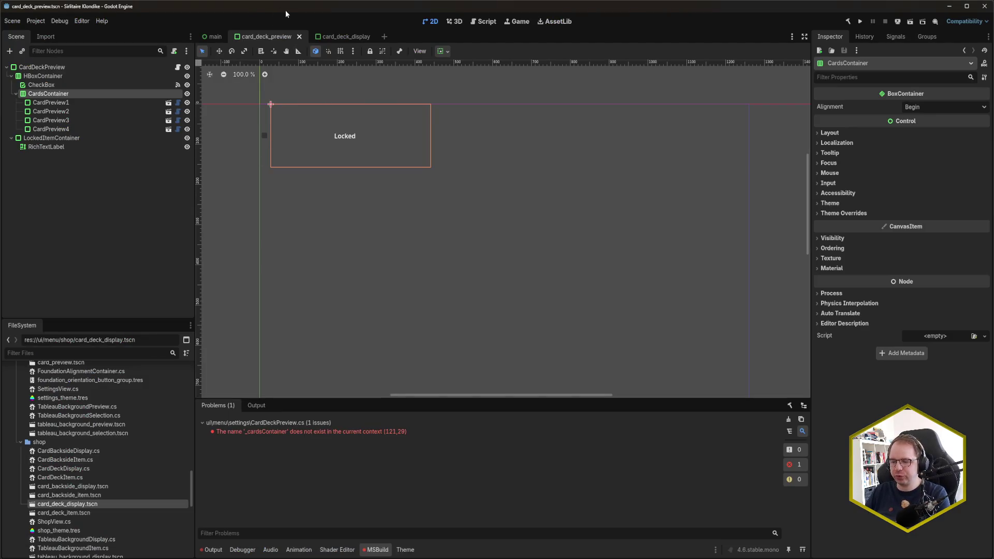
Build and run the game with Alt+B, check the deck previews, then close the game window
key(alt+b)
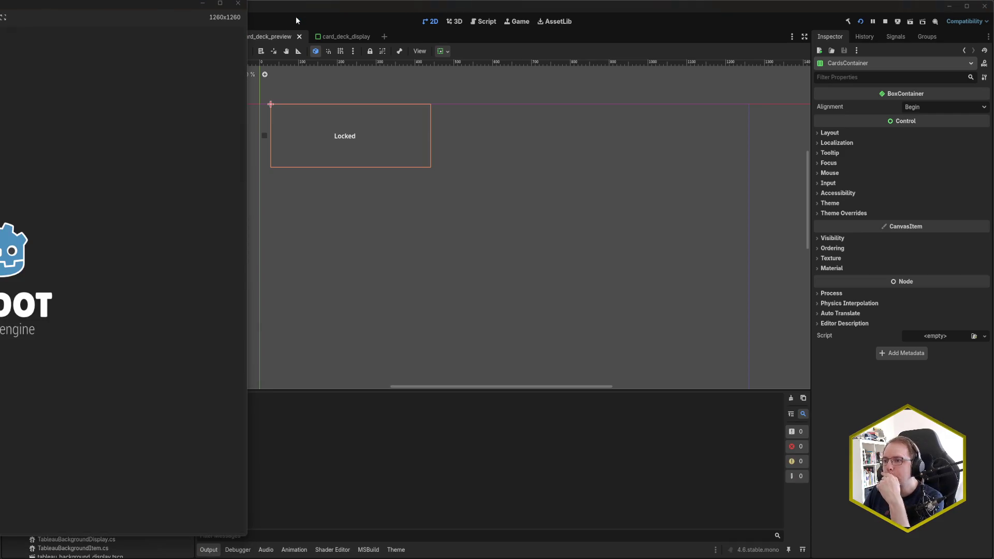
drag(121, 4, 471, 26)
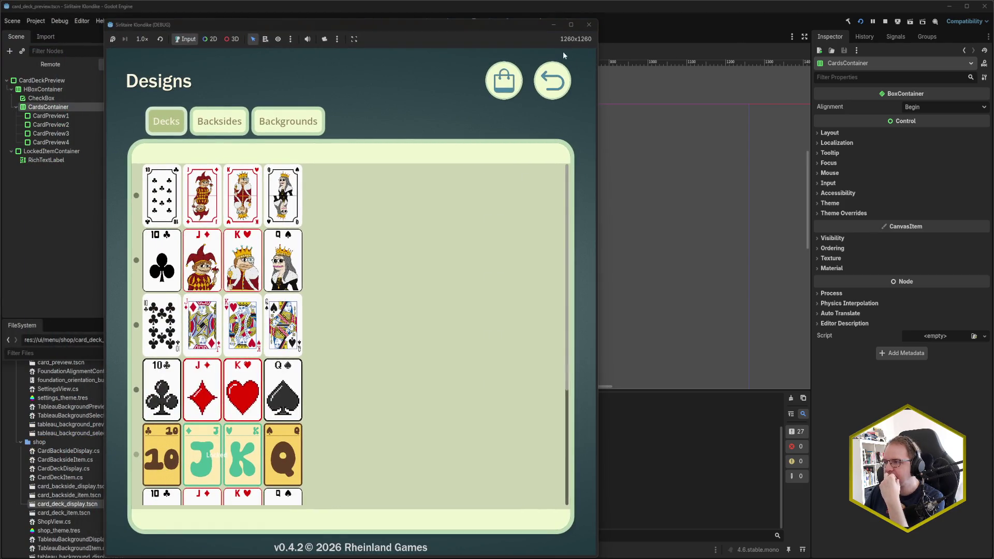
click(588, 24)
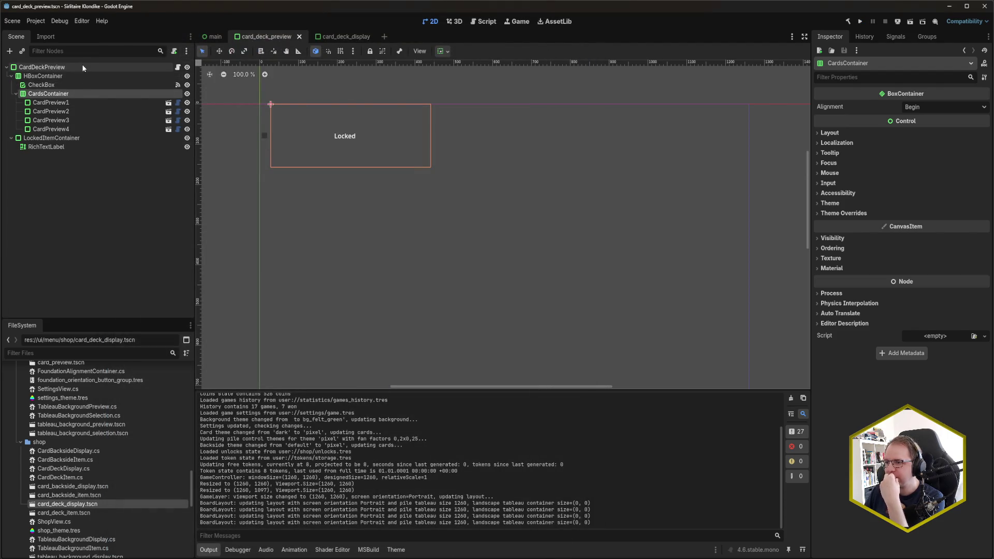
click(83, 68)
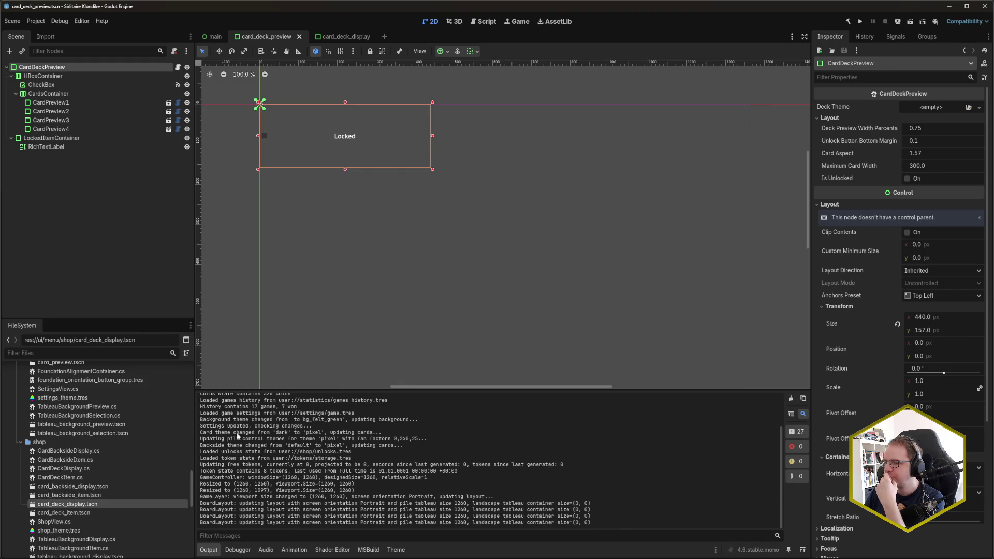
Switch from Godot back to Rider to view CardDeckPreview.cs
key(alt+Tab)
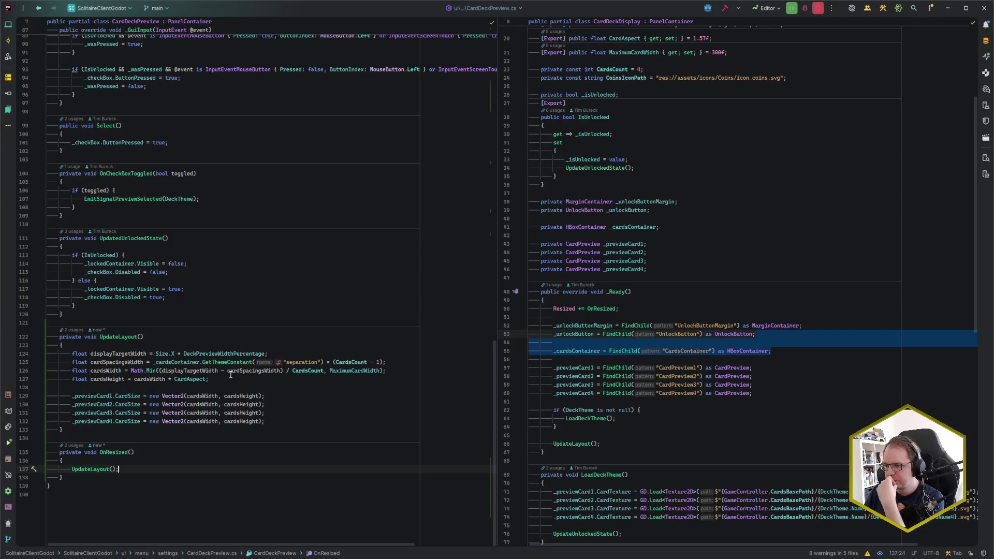
Check the _cardsContainer spacing line in UpdateLayout, then bring up Godot's main scene
click(231, 378)
click(193, 363)
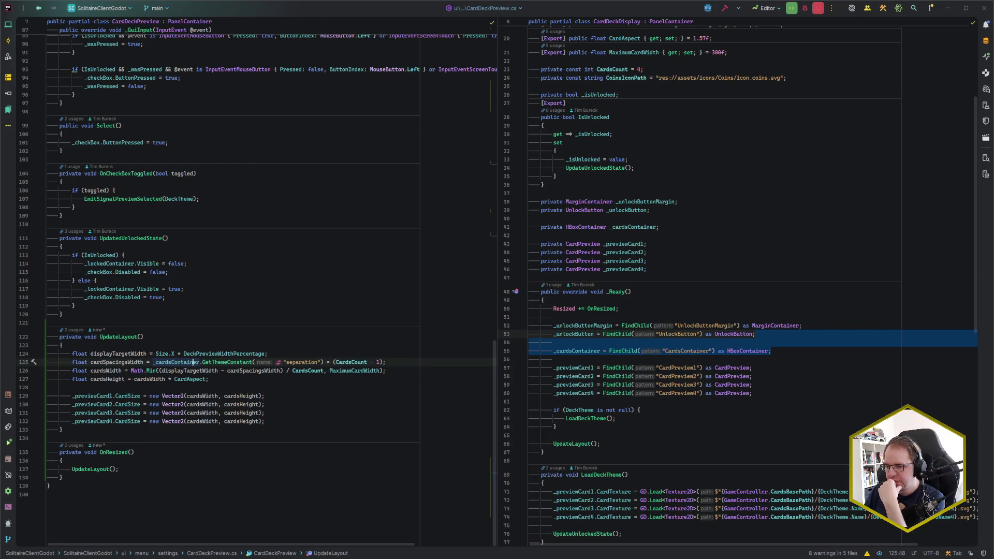
key(alt+Tab)
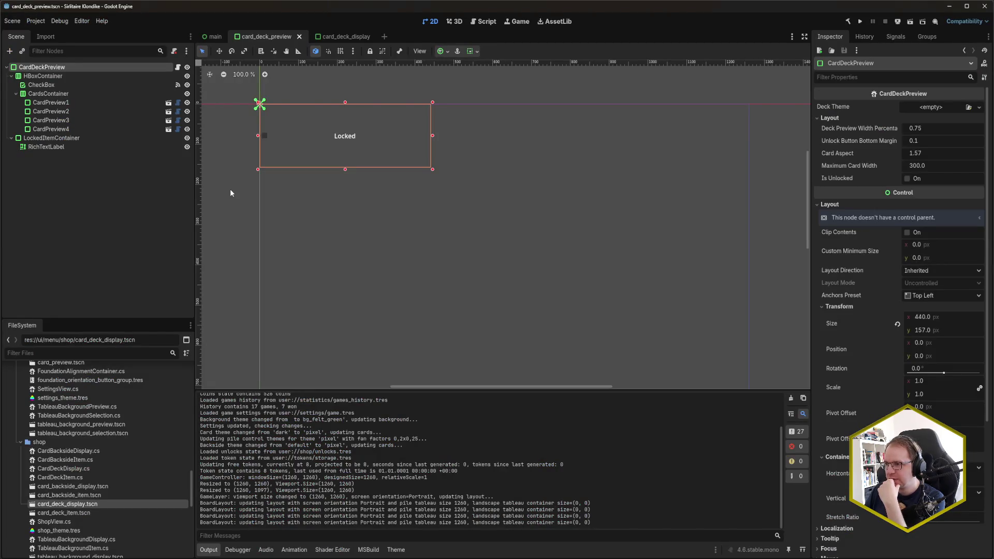
key(ctrl+shift+Tab)
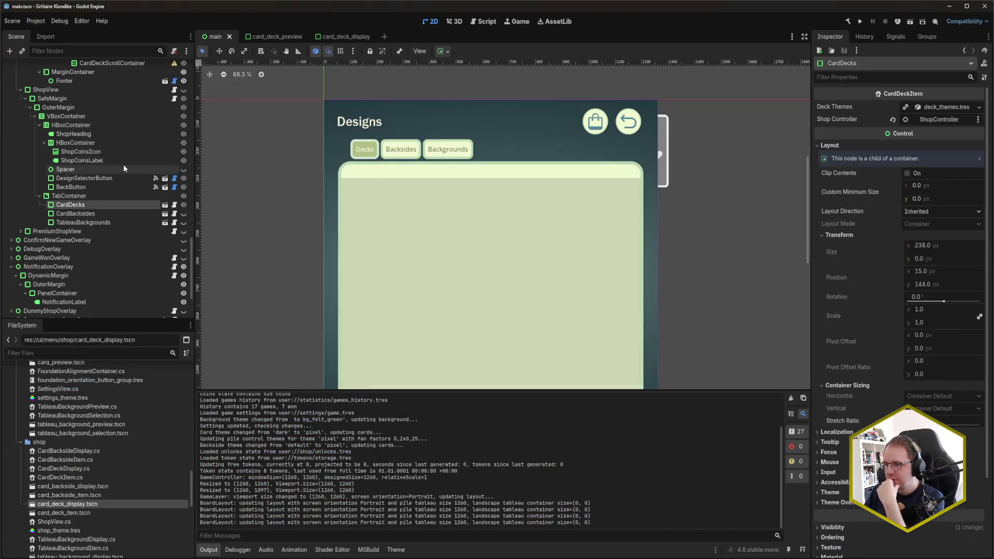
Set the CardDeckPreview root's horizontal container sizing back to Fill and save card_deck_preview
click(273, 36)
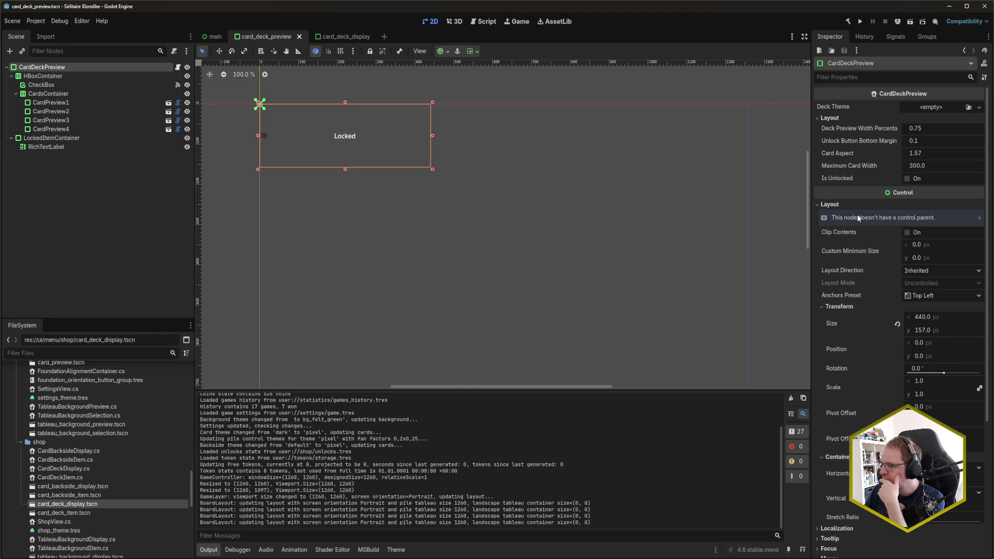
mouse_move(889, 271)
scroll(890, 270, down, 3)
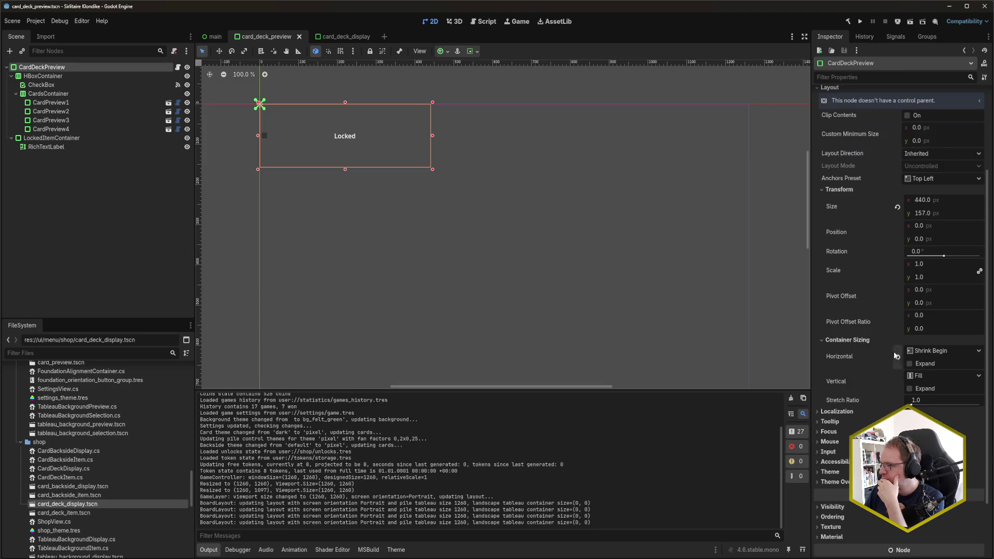
click(897, 358)
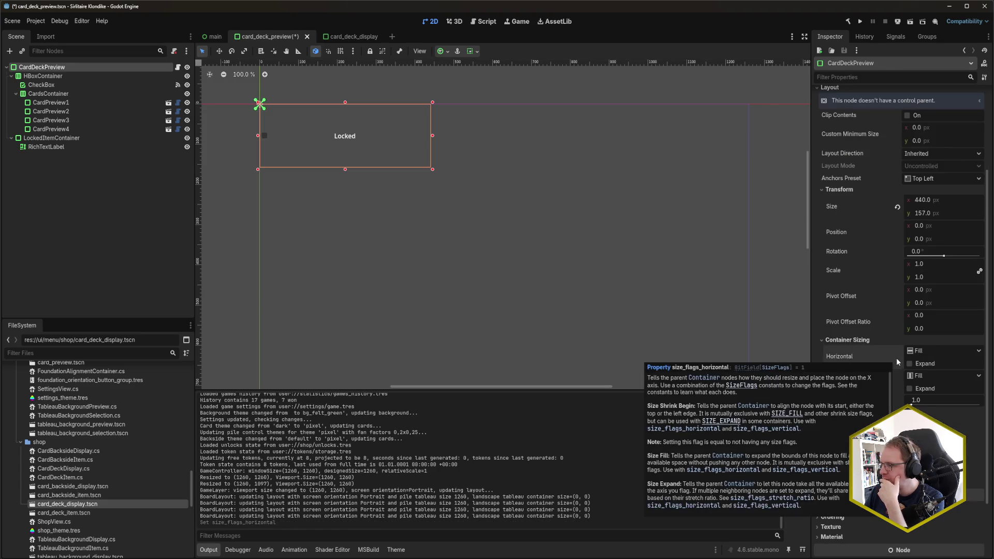
key(ctrl+s)
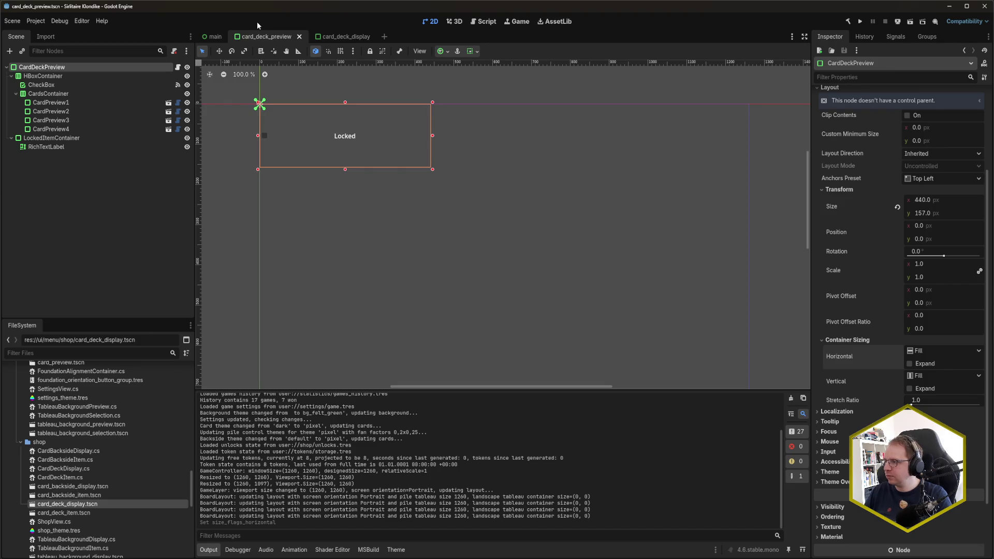
Reset the root node's size to 440 × 157 and save the scene again
click(895, 206)
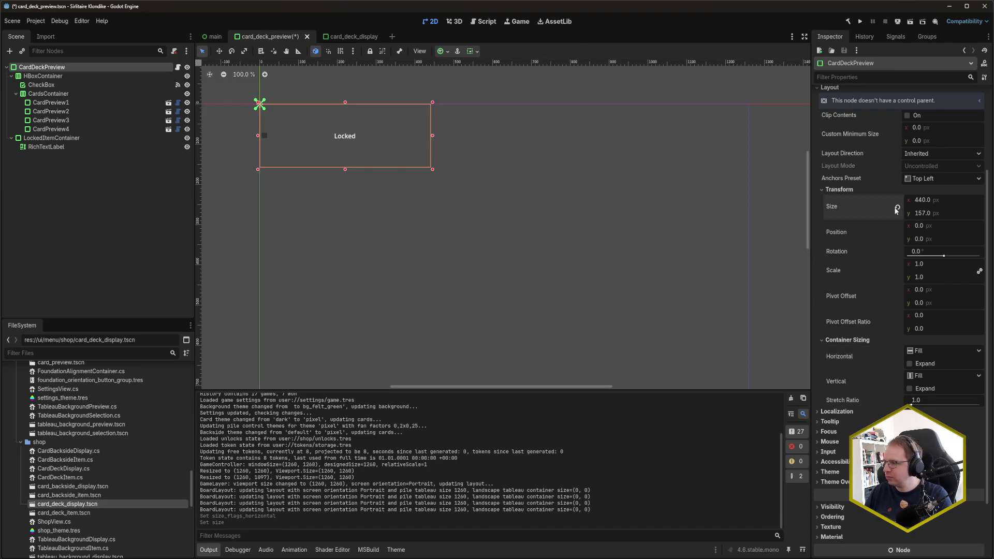
click(896, 208)
key(ctrl+s)
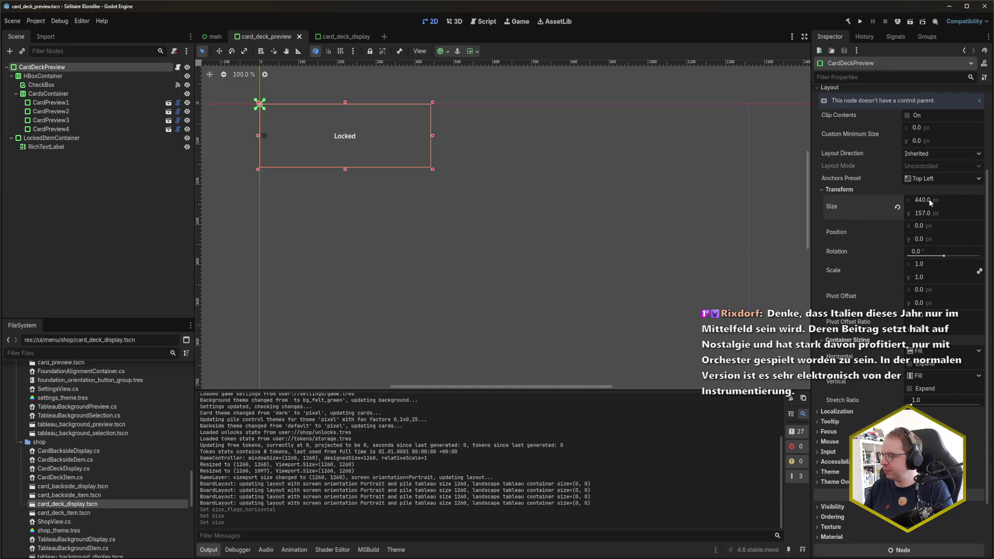
Scroll through CardDeckPreview.cs in Rider, then return to the card_deck_preview scene in Godot
key(alt+Tab)
scroll(253, 300, up, 20)
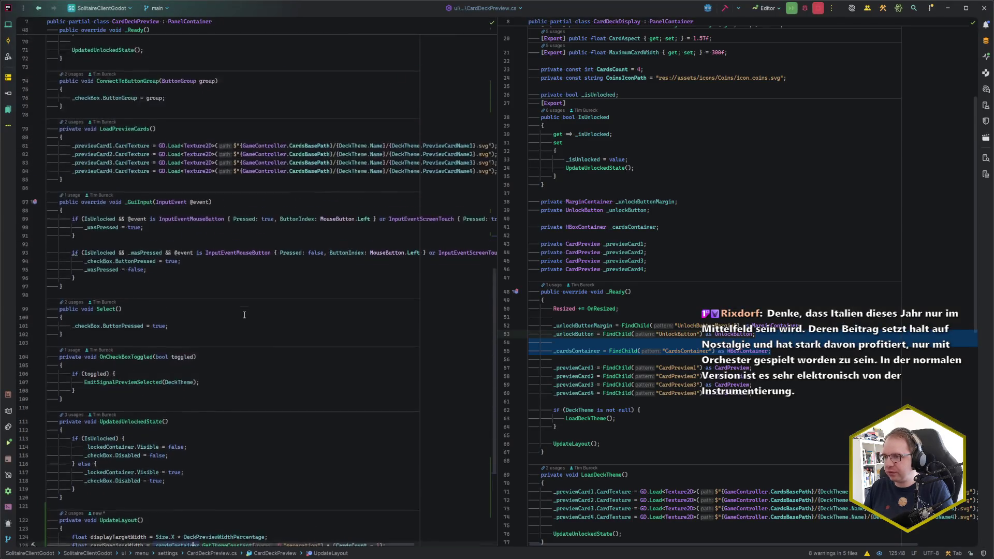
scroll(244, 315, up, 5)
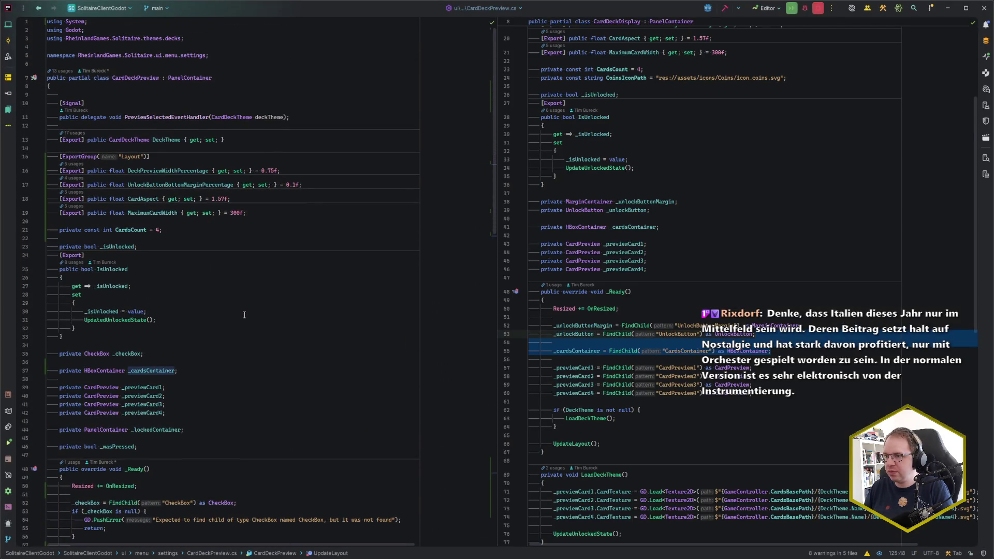
scroll(244, 314, down, 15)
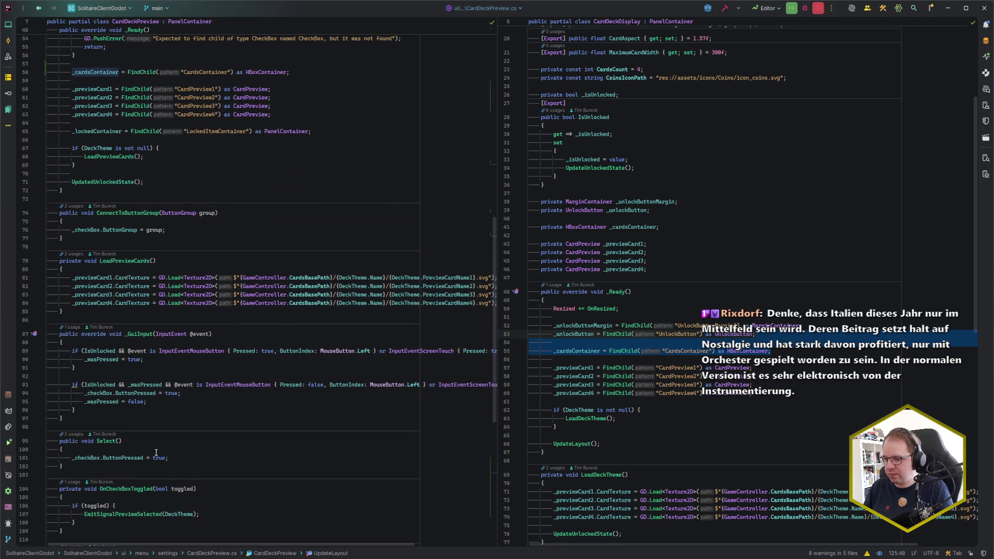
key(alt+Tab)
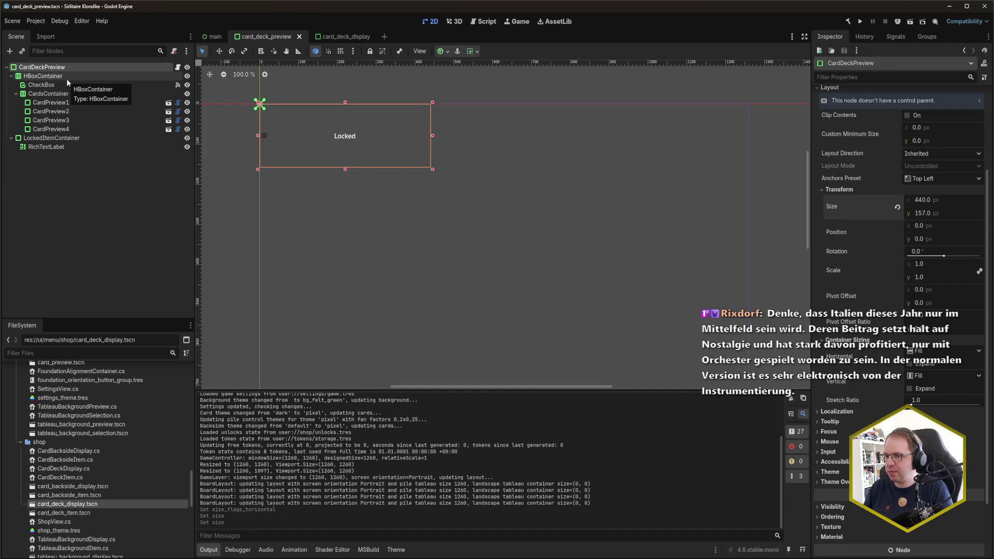
click(67, 77)
click(68, 67)
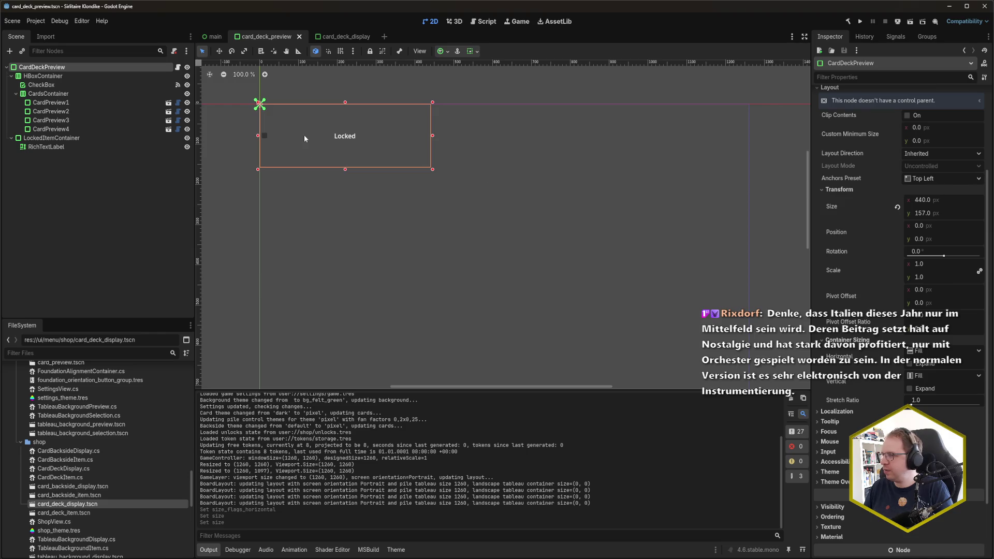
click(339, 36)
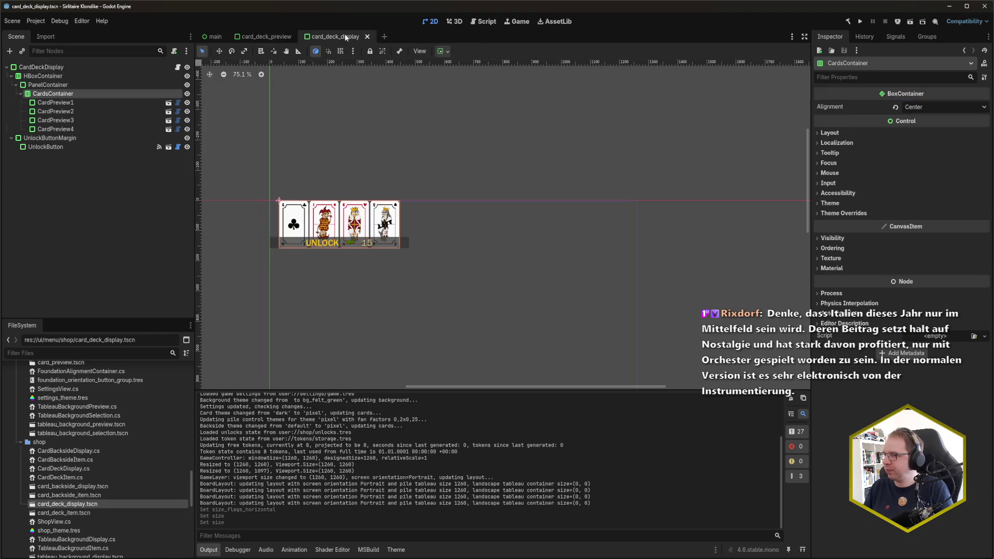
click(118, 67)
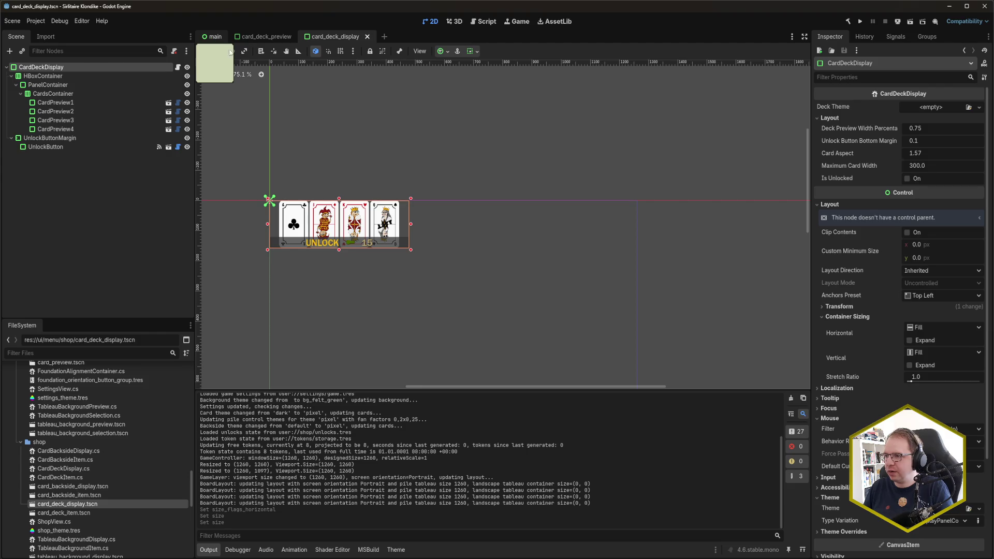
click(213, 37)
click(311, 38)
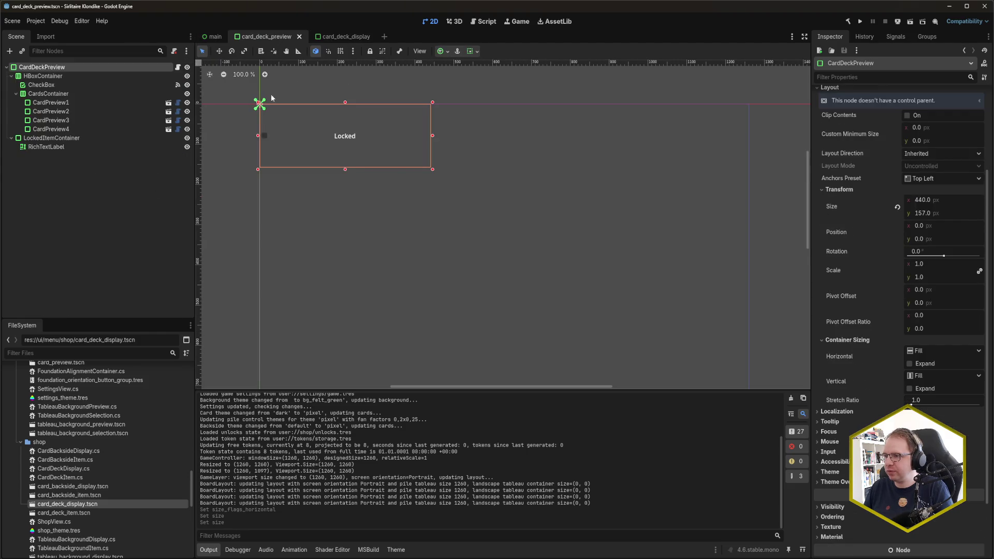
click(352, 39)
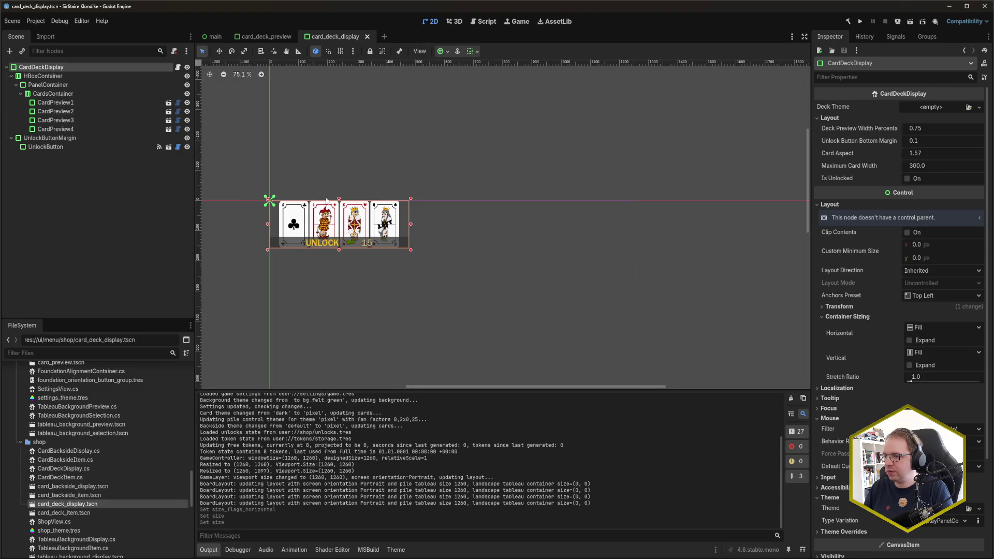
click(277, 37)
click(313, 38)
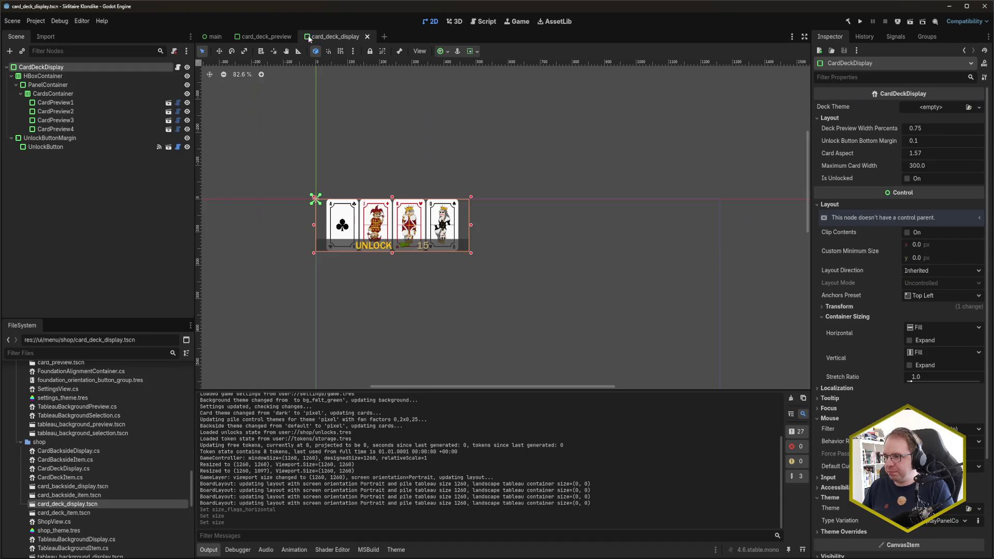
click(266, 36)
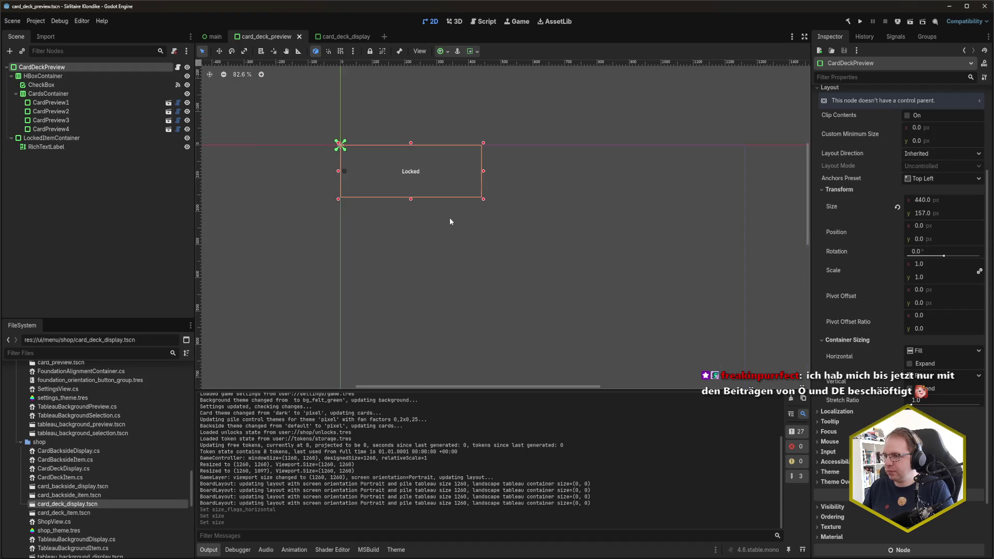
scroll(450, 221, right, 3)
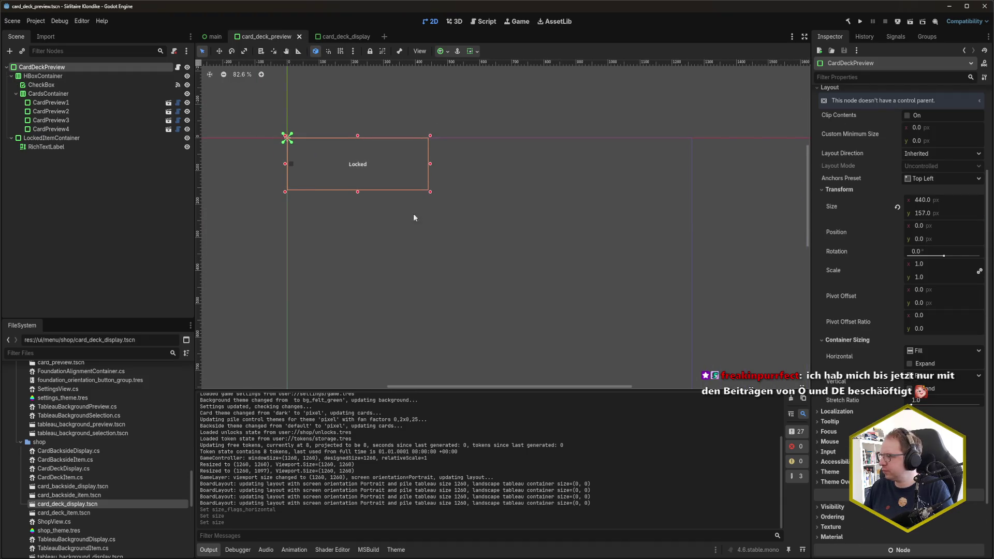
click(344, 37)
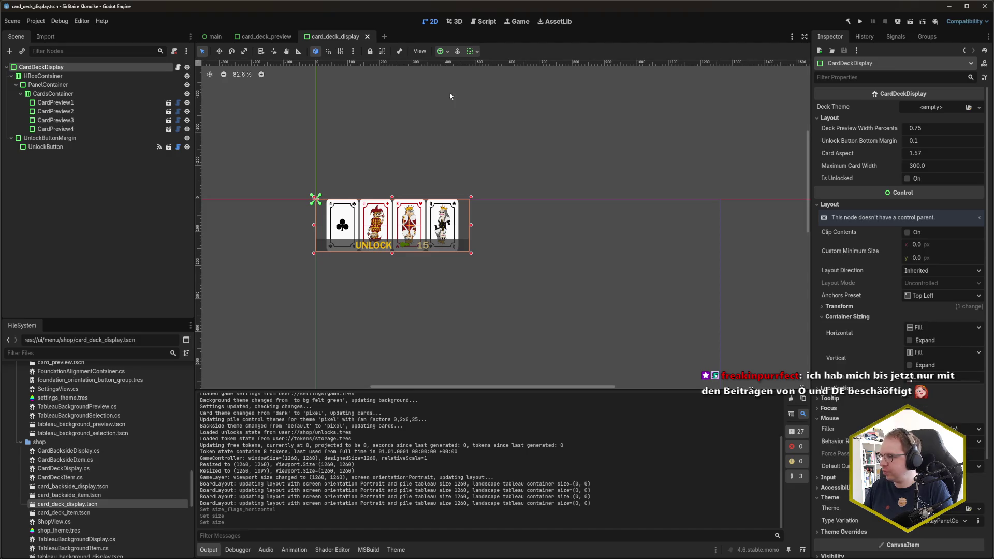
click(274, 36)
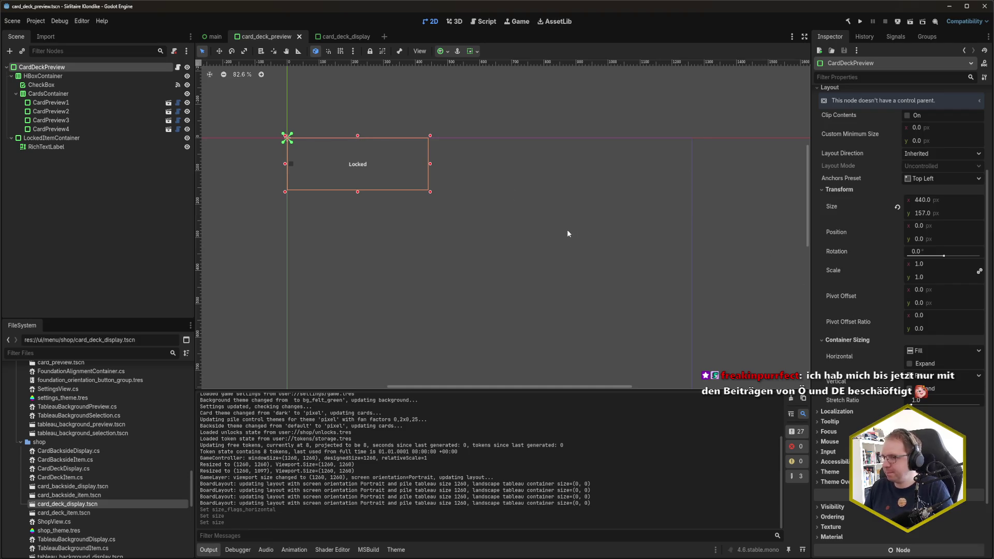
mouse_move(219, 66)
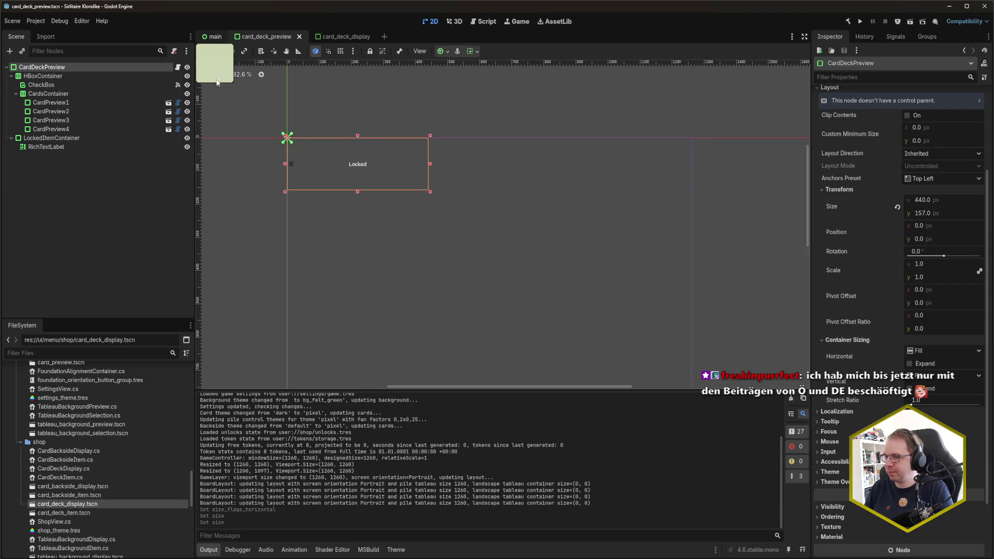
click(212, 36)
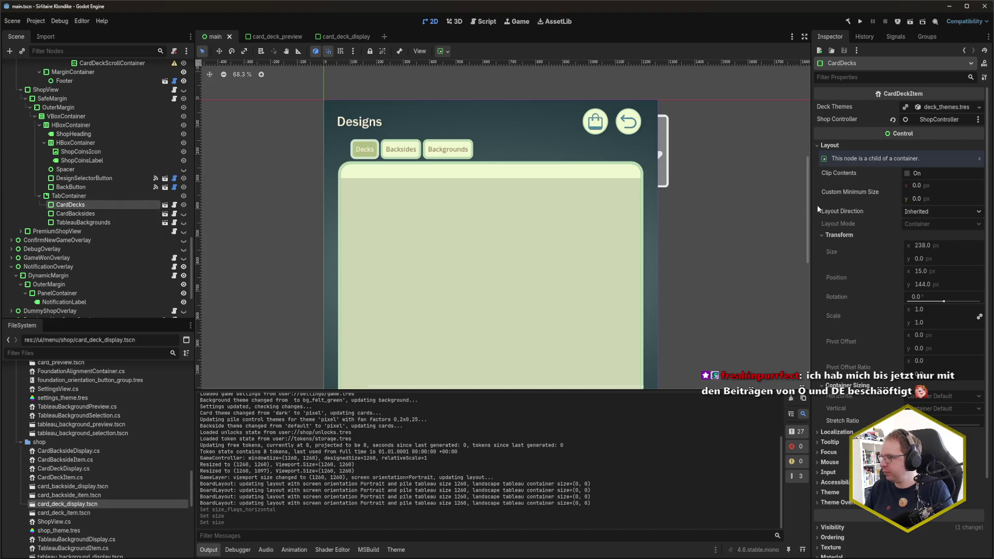
scroll(862, 409, down, 3)
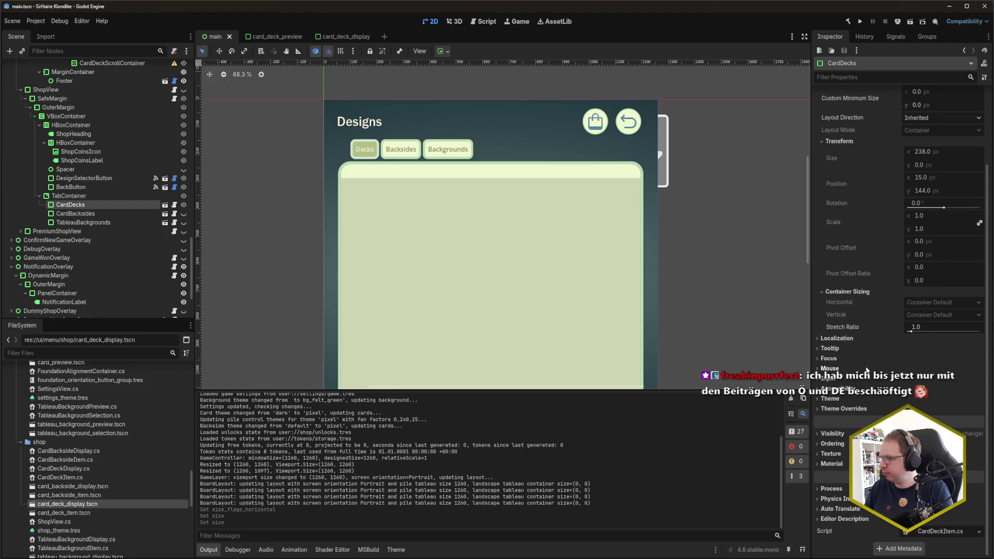
scroll(864, 370, up, 3)
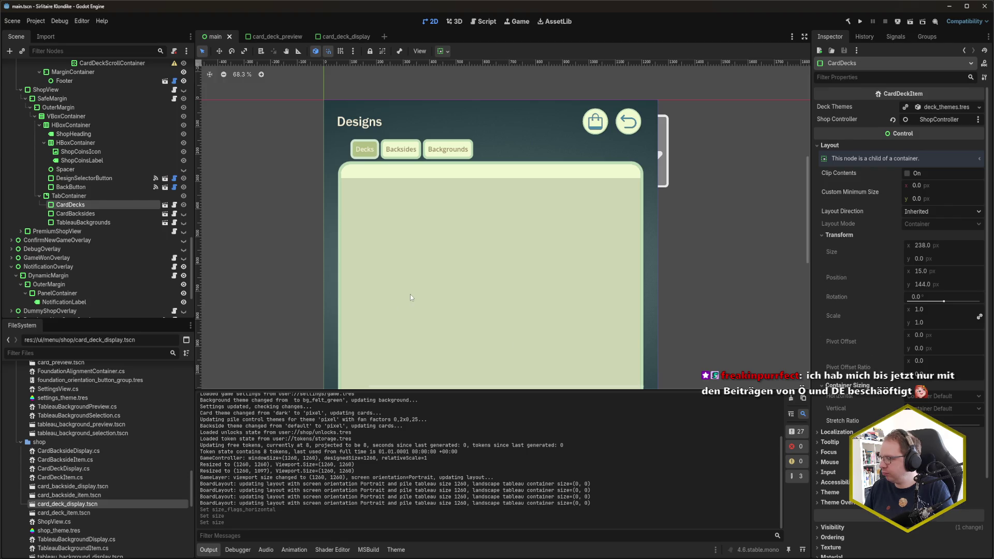
click(279, 36)
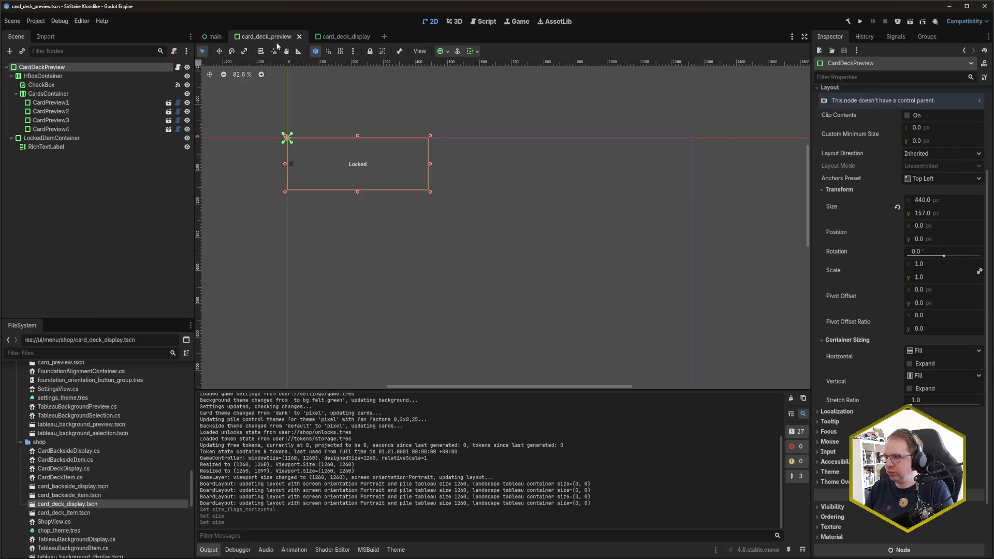
Flip back and forth between the card_deck_display and card_deck_preview scenes to compare them
click(338, 36)
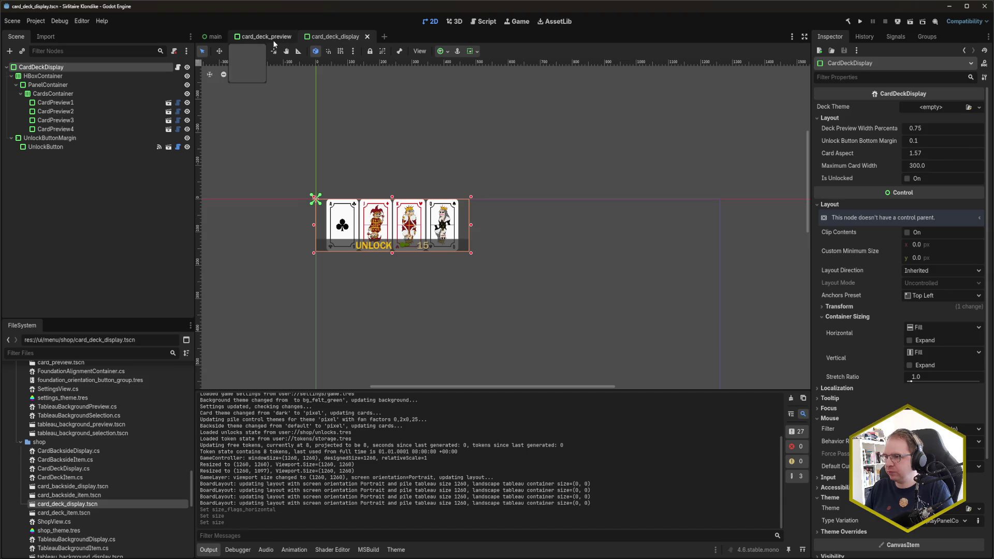
click(273, 39)
click(346, 39)
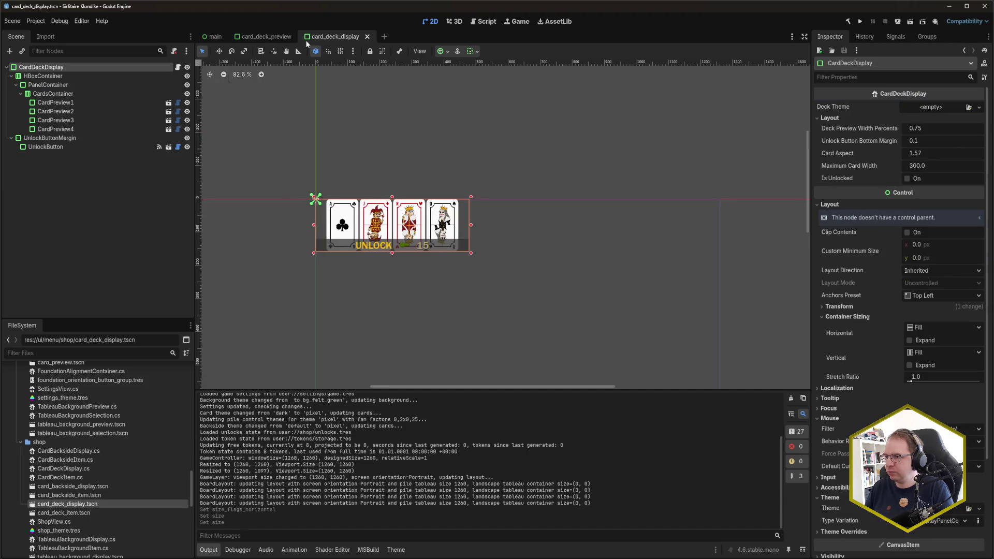
click(271, 40)
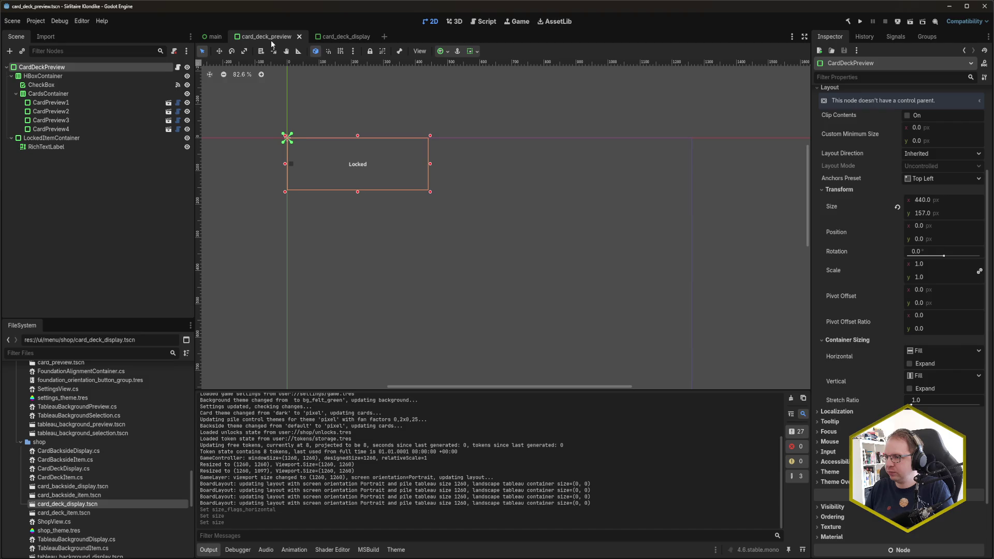
click(338, 36)
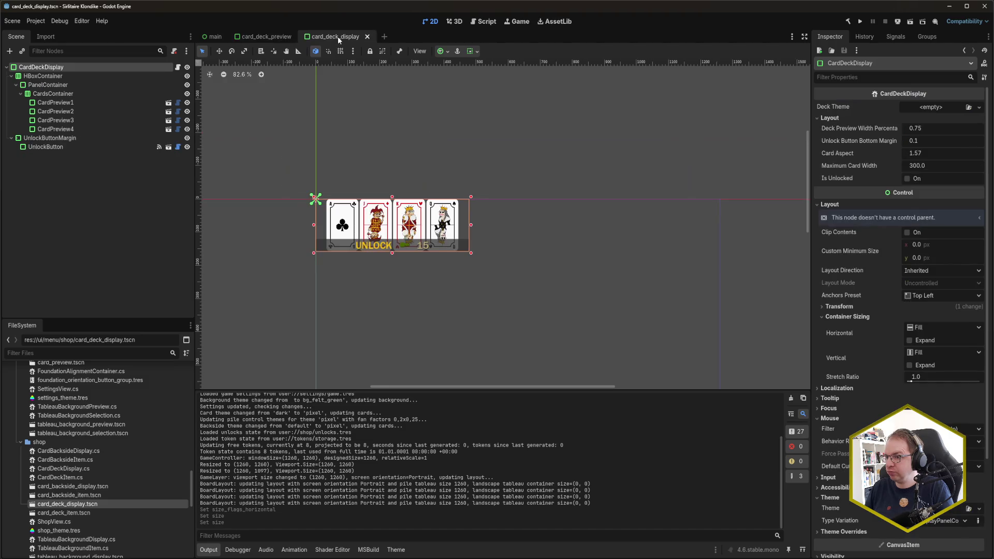
click(270, 38)
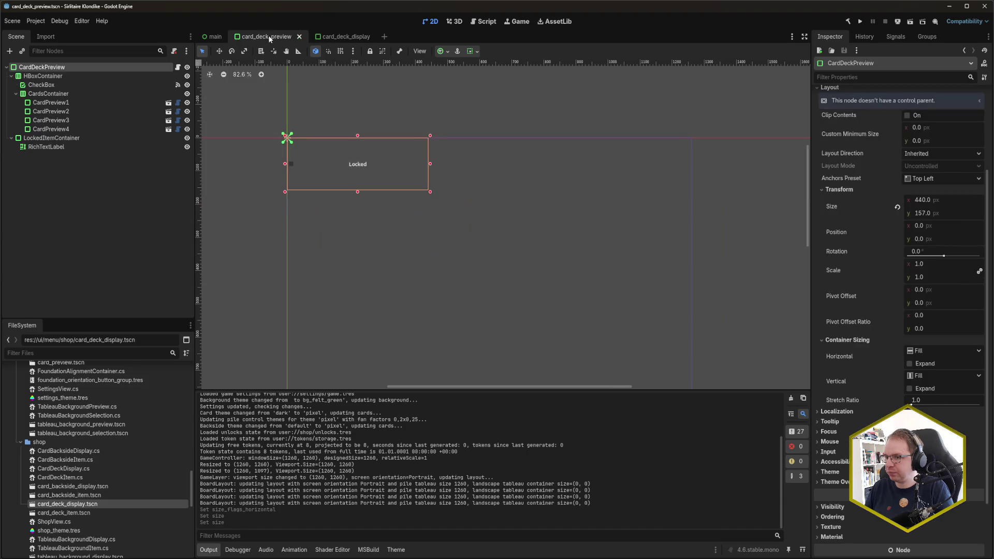
click(346, 37)
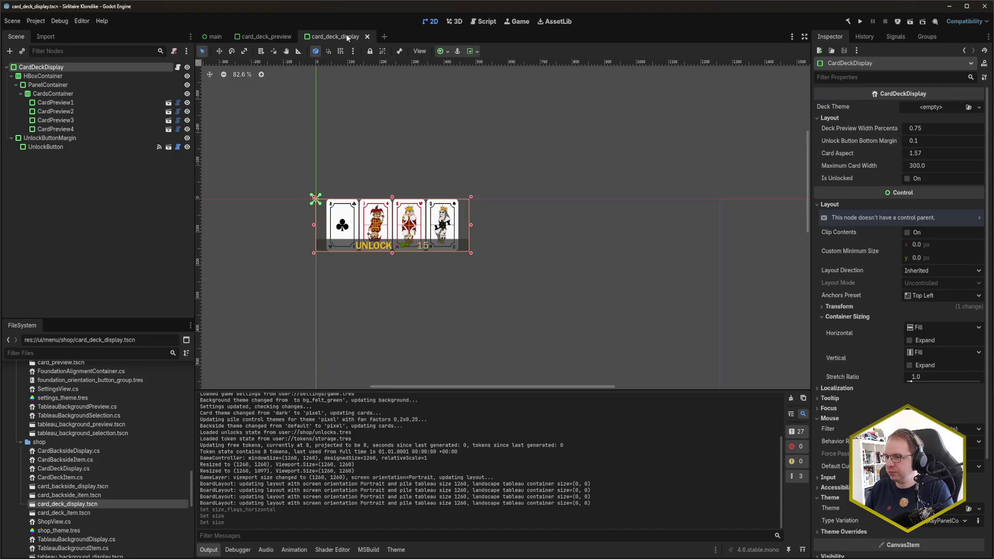
From the main Designs shop scene, rebuild the .NET project and run the game with F5
click(265, 36)
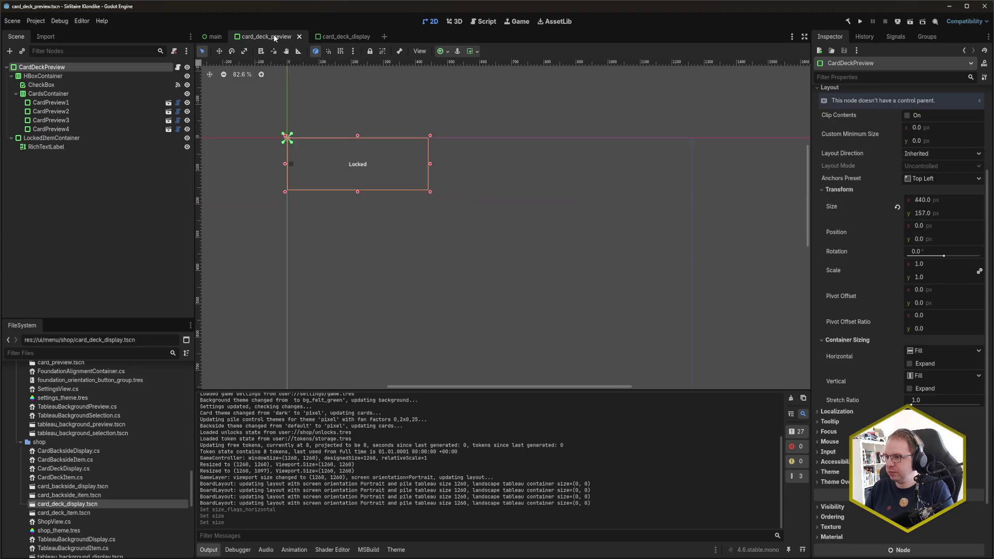
click(212, 36)
key(F5)
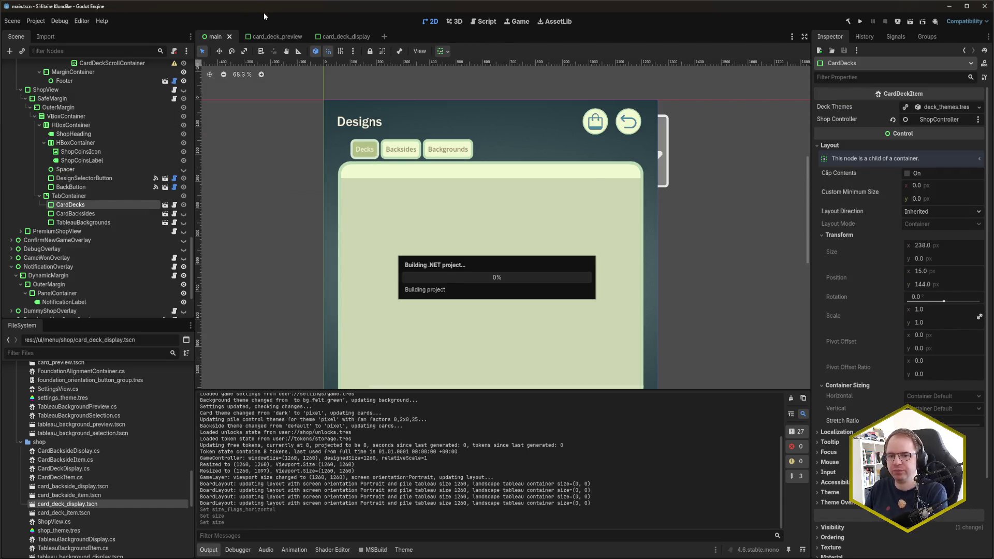